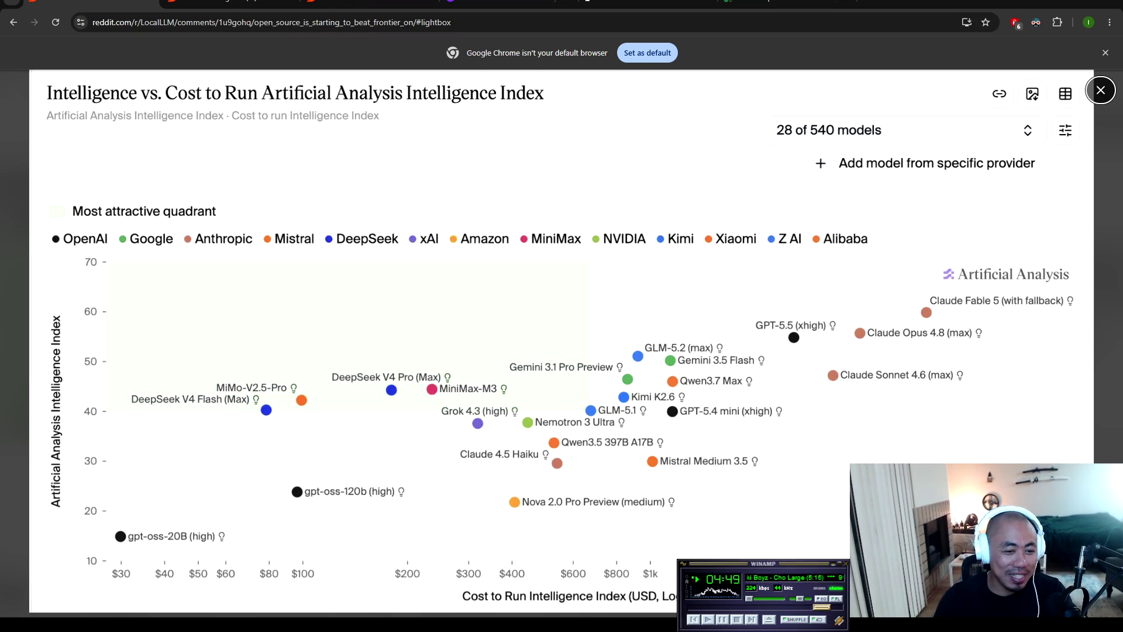
Step: Leave the Reddit chart lightbox and bring the Cursor editor showing Project_Diary.md to the front
key("alt+Tab")
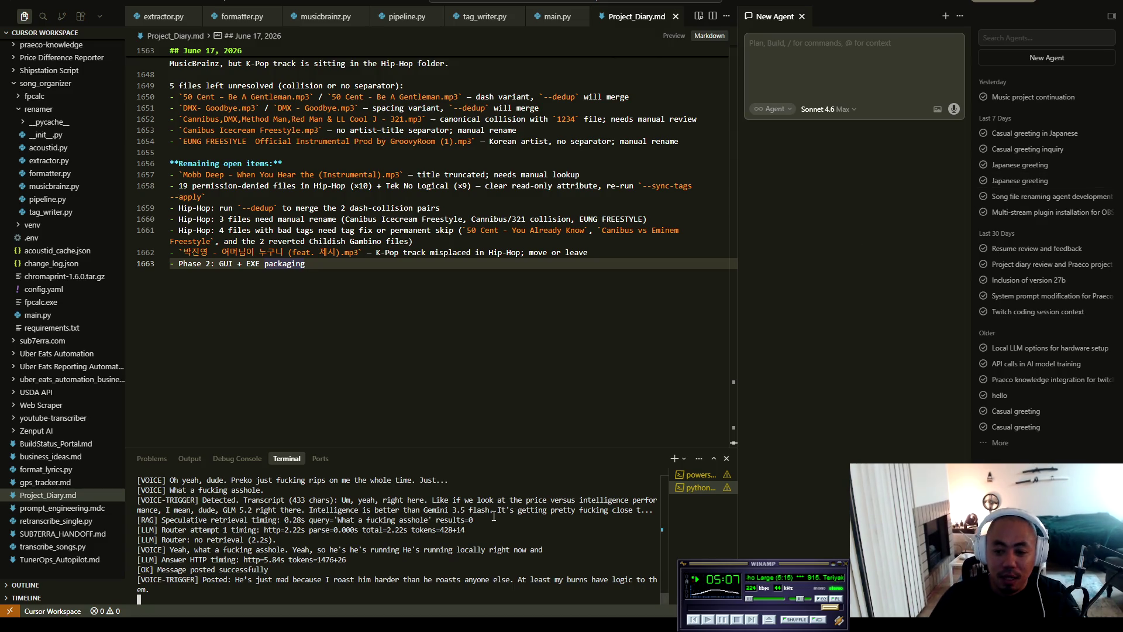
scroll(353, 568, "up", 1)
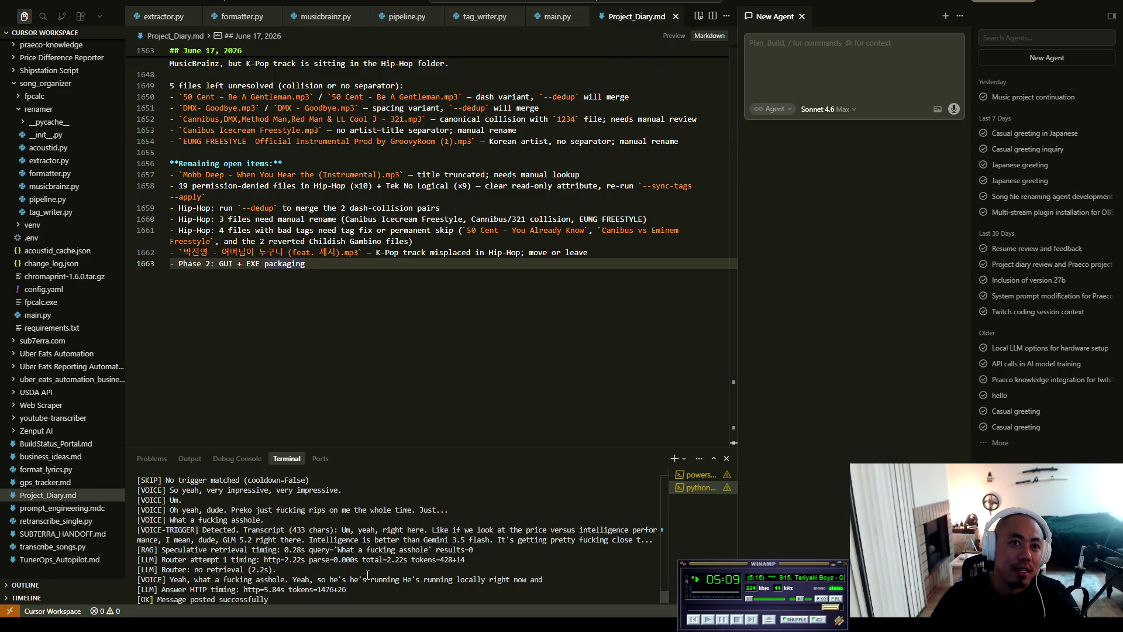
scroll(362, 588, "up", 1)
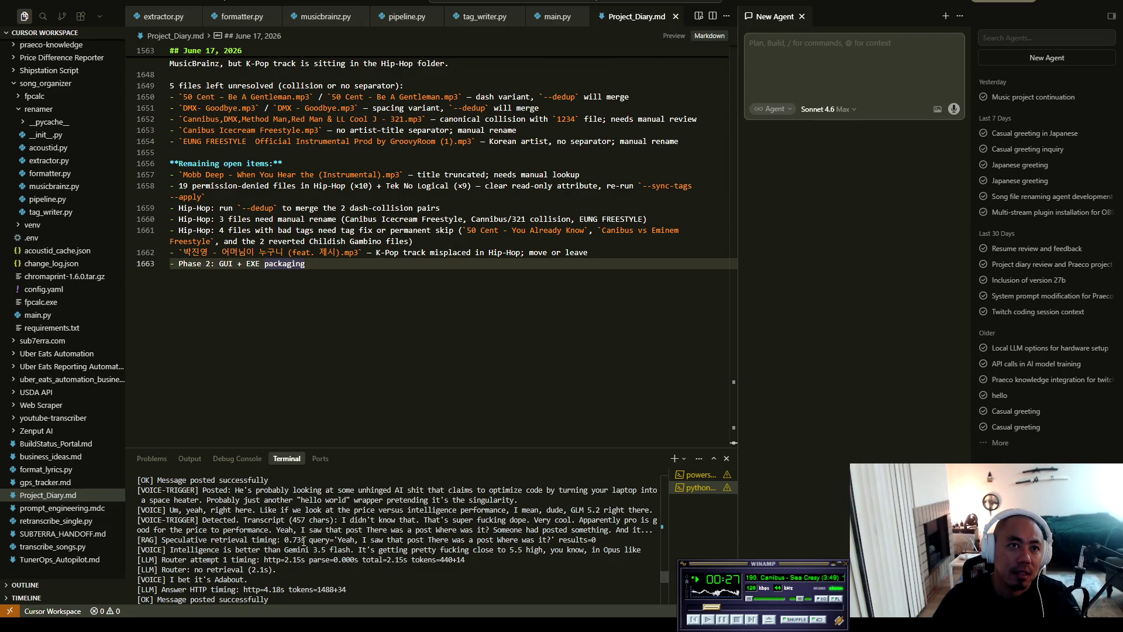
scroll(276, 587, "up", 2)
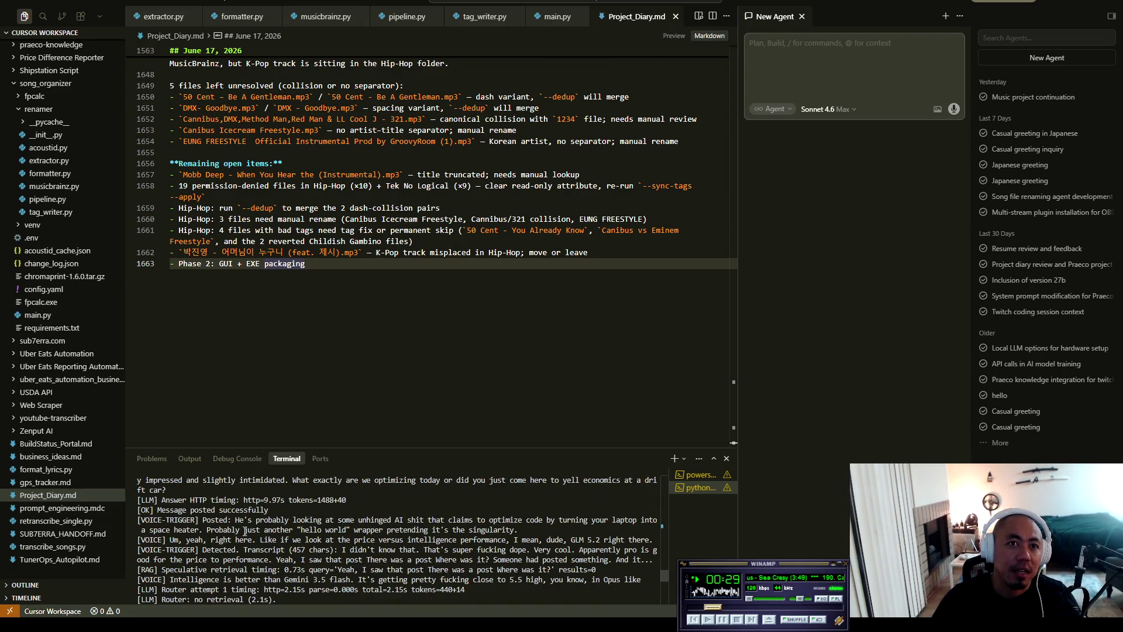
left_click_drag(488, 592, 249, 505)
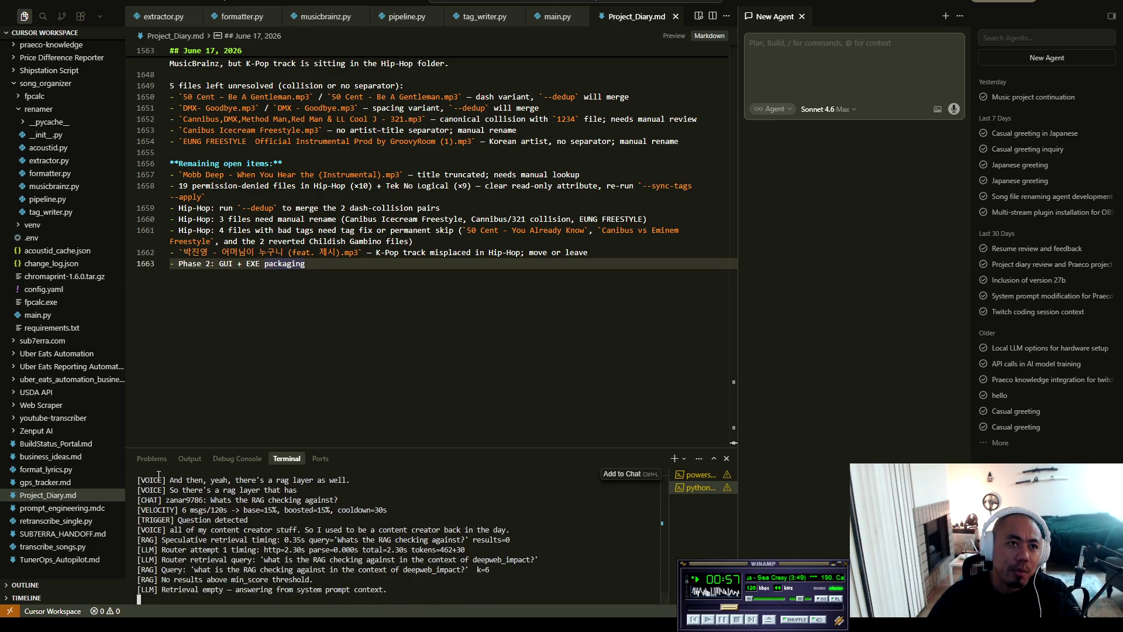
scroll(70, 307, "up", 10)
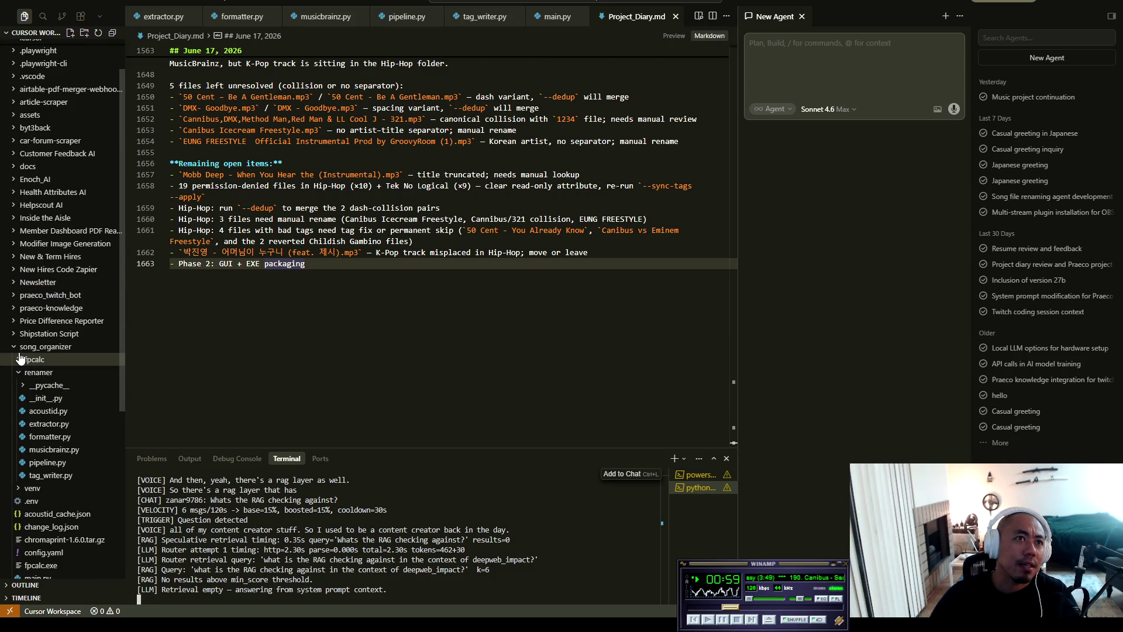
Step: Collapse song_organizer and expand praeco-knowledge > lol_entities > raw in the Explorer
left_click(35, 347)
scroll(71, 263, "up", 2)
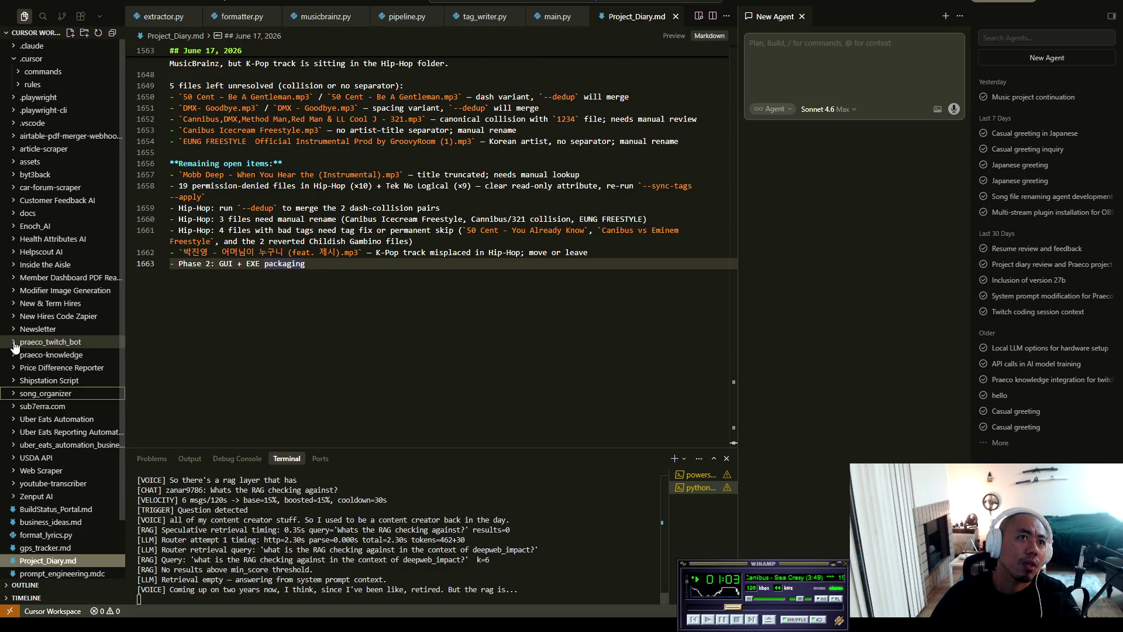
left_click(53, 354)
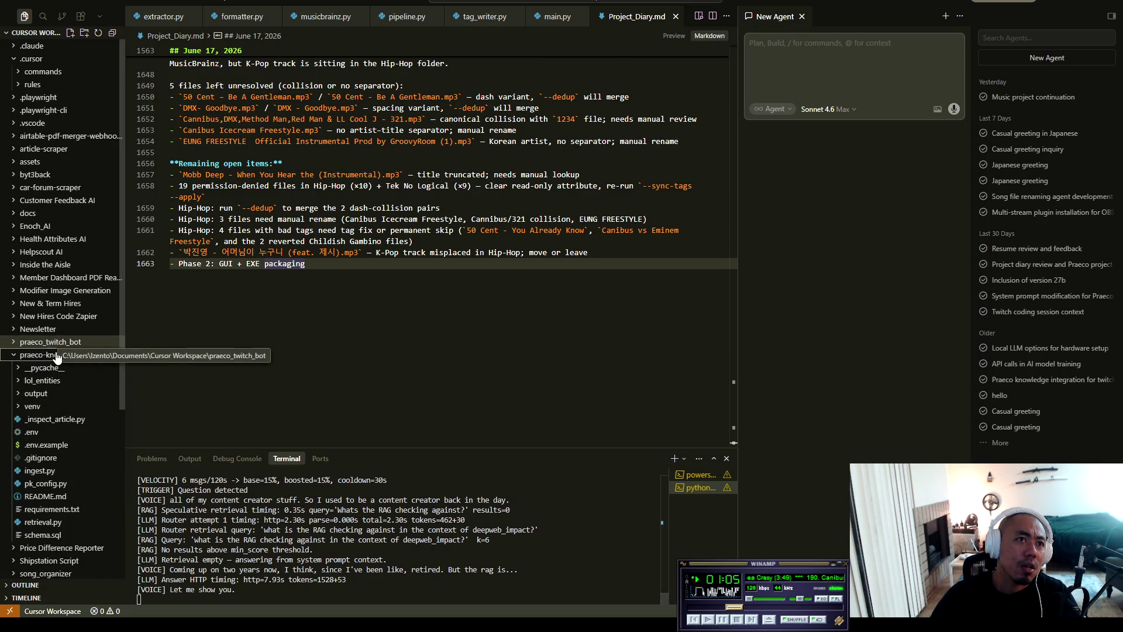
scroll(55, 358, "down", 2)
left_click(18, 325)
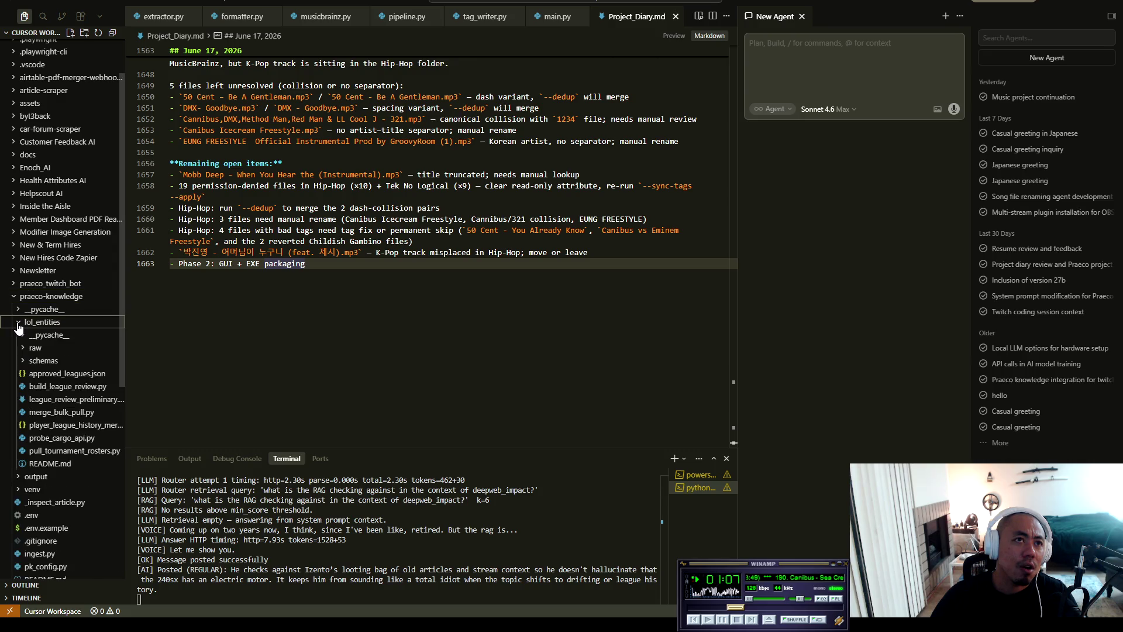
left_click(24, 363)
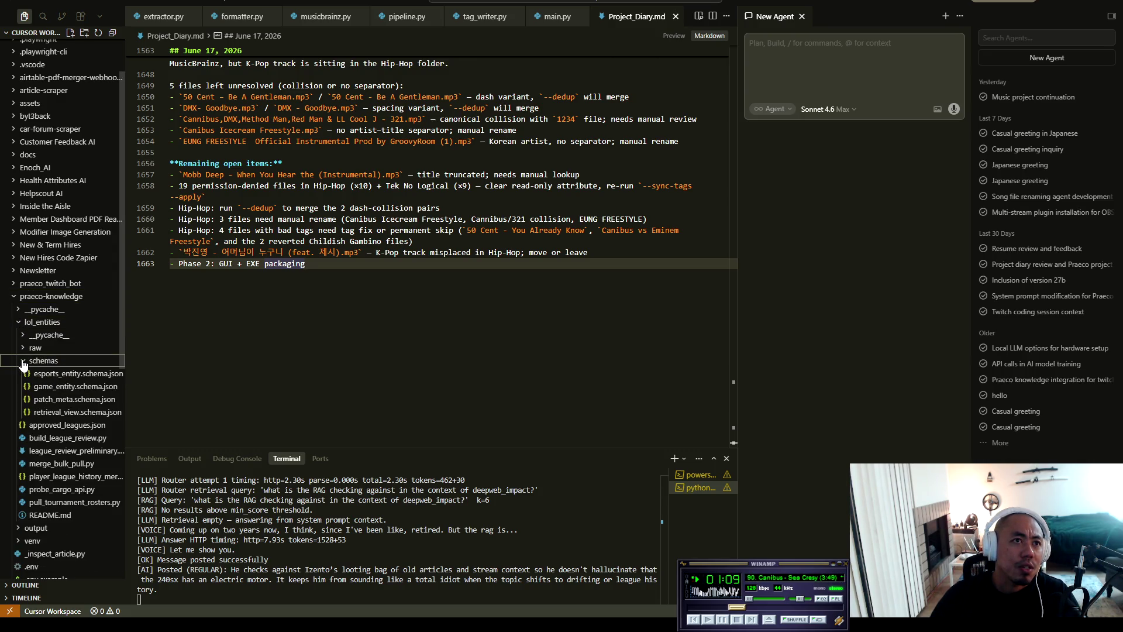
left_click(23, 349)
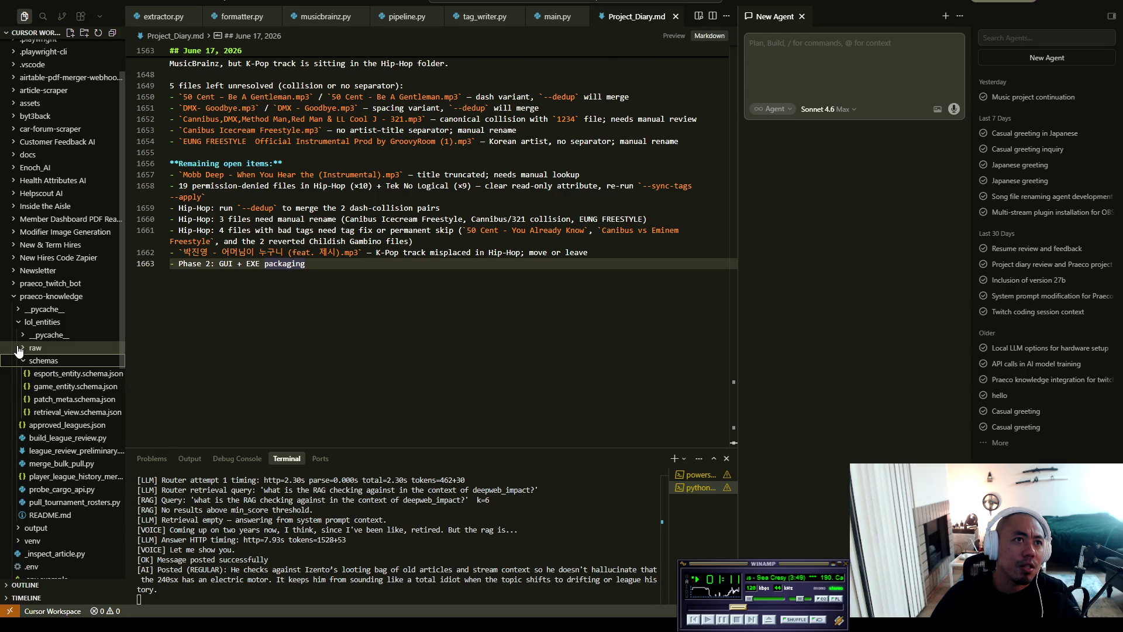
Step: Open a raw playerleaguehistory JSON file and scroll through its player, team and league records
left_click(94, 391)
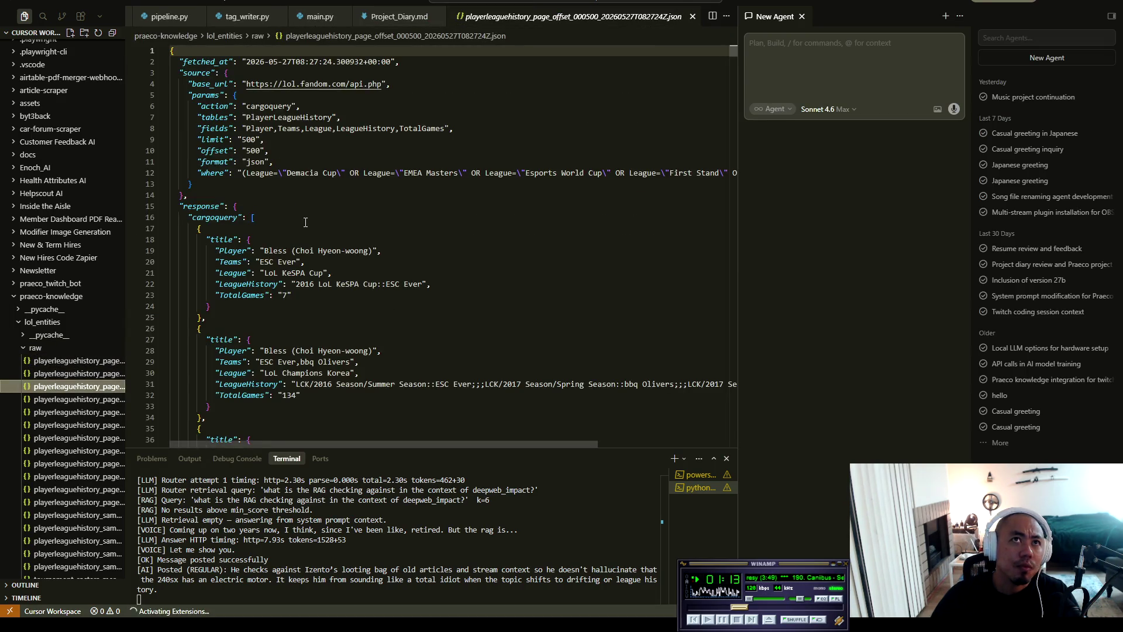
scroll(280, 171, "down", 3)
scroll(280, 171, "down", 1)
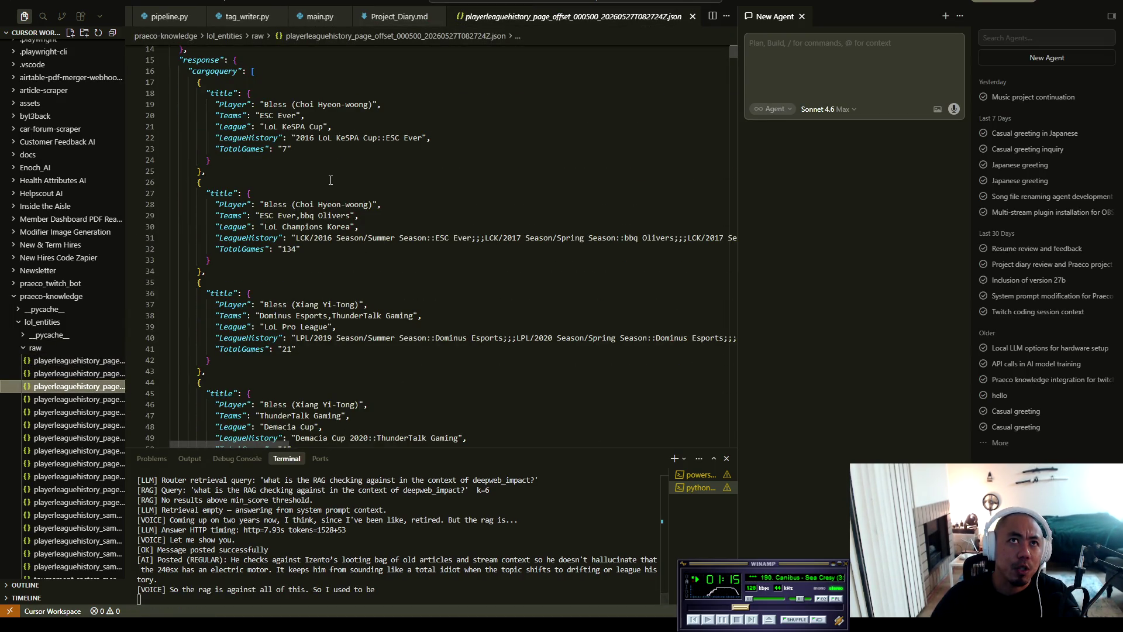
scroll(309, 182, "down", 8)
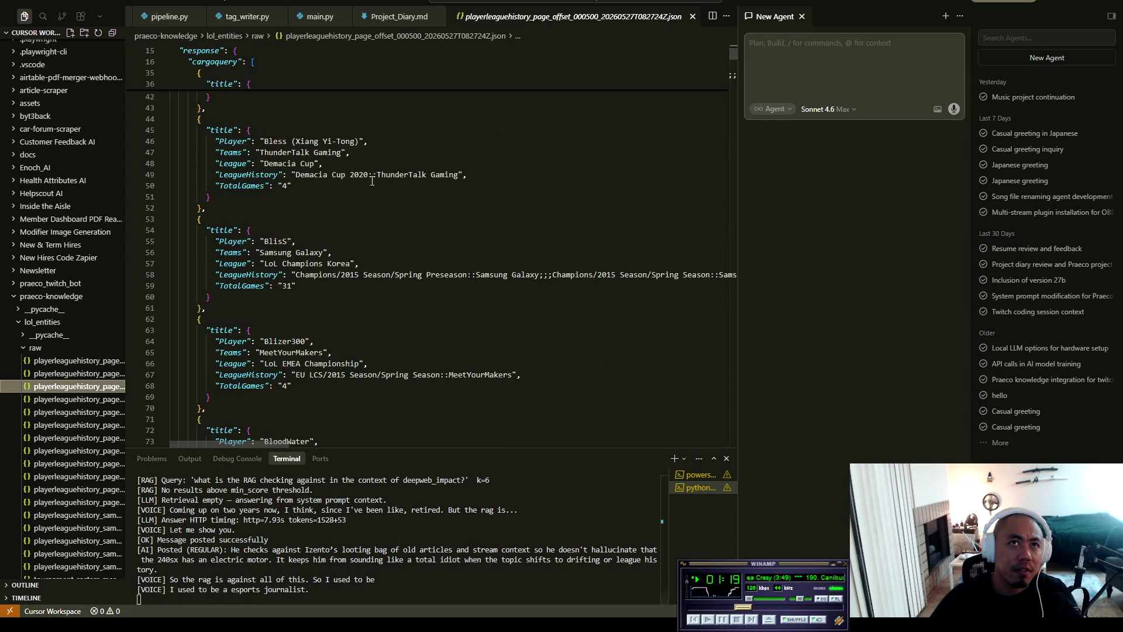
scroll(394, 267, "down", 6)
scroll(393, 267, "down", 15)
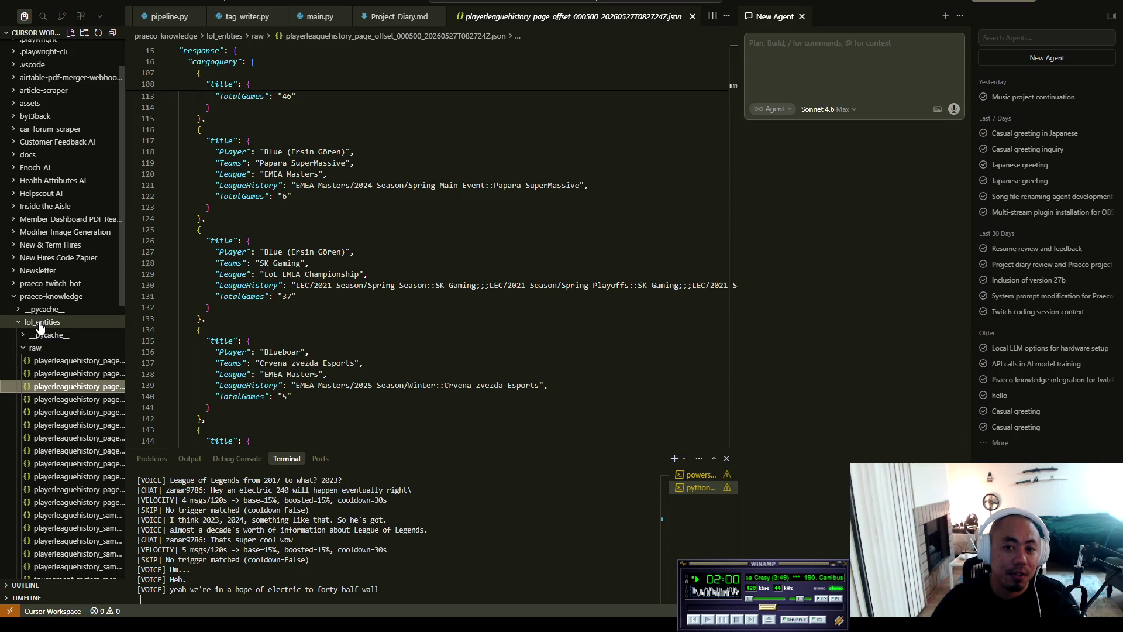
Step: Collapse the raw and lol_entities folders and expand the output folder to see its log
left_click(24, 351)
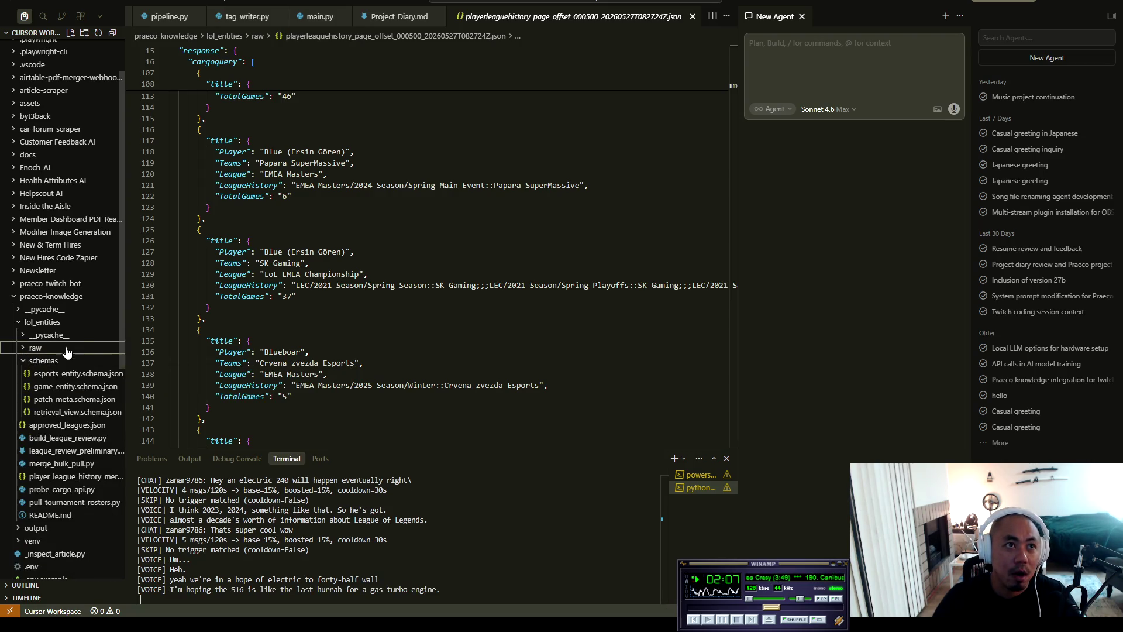
left_click(18, 325)
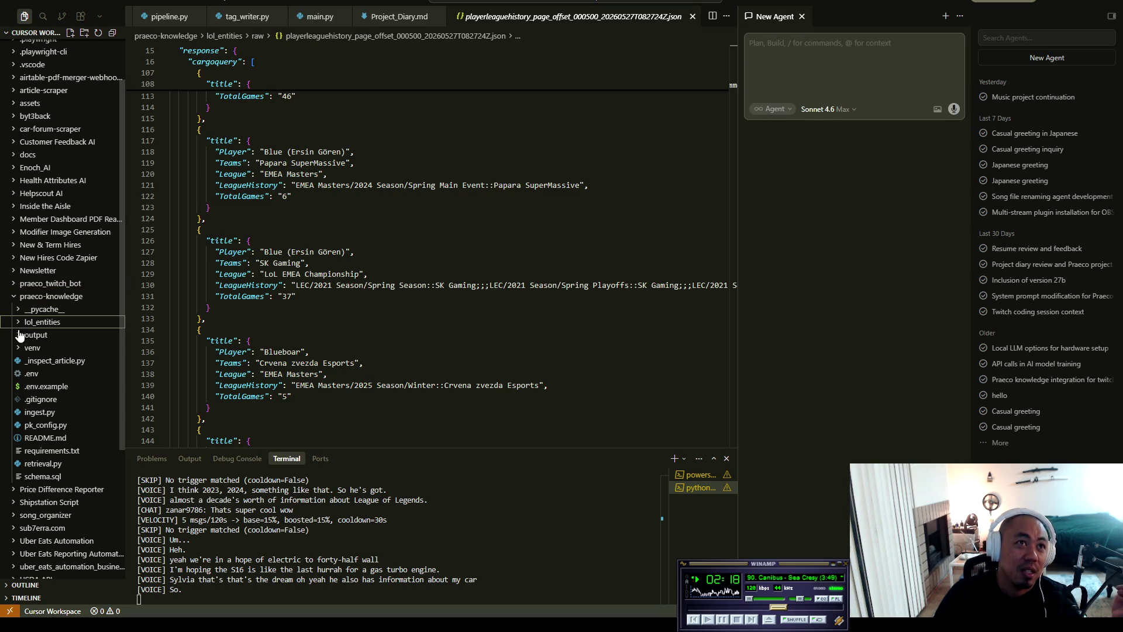
scroll(29, 346, "up", 2)
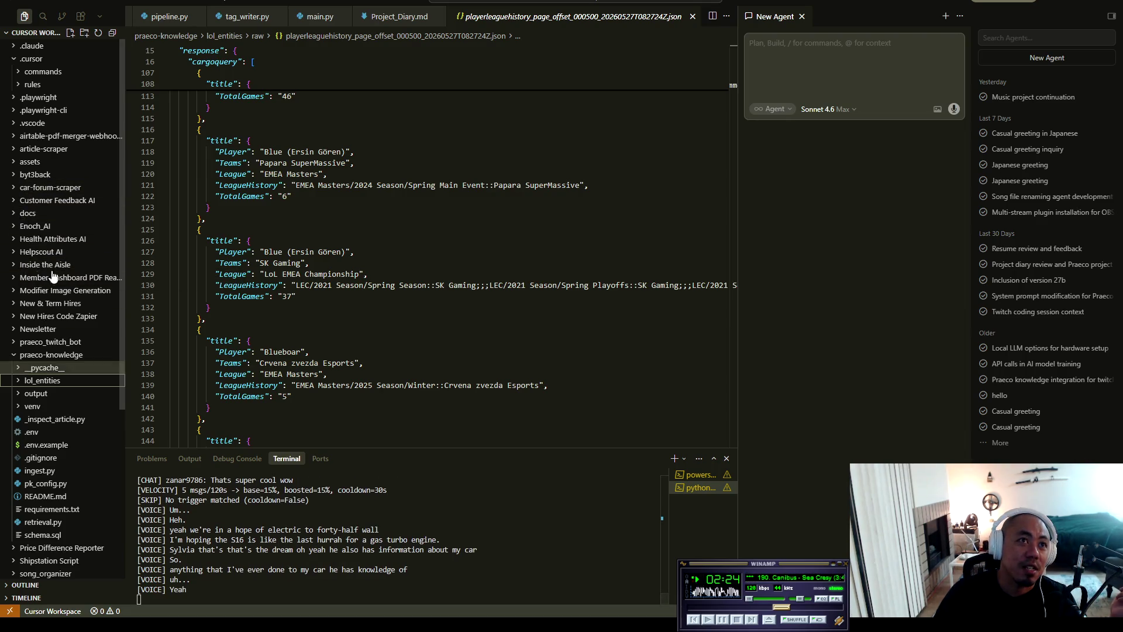
left_click(19, 395)
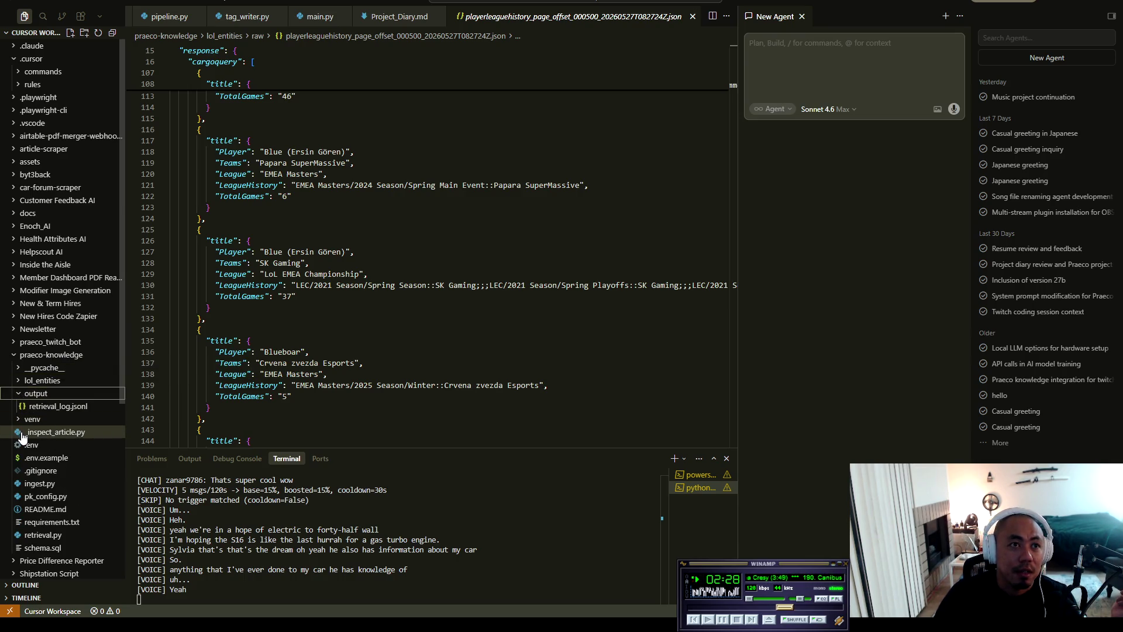
scroll(35, 444, "down", 2)
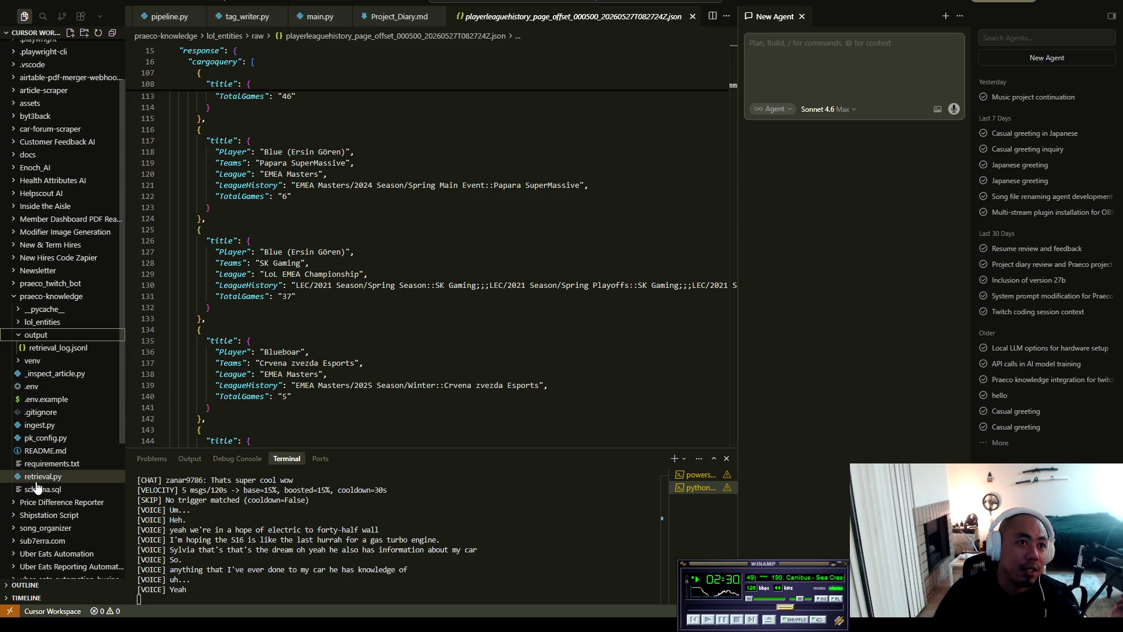
scroll(30, 444, "up", 2)
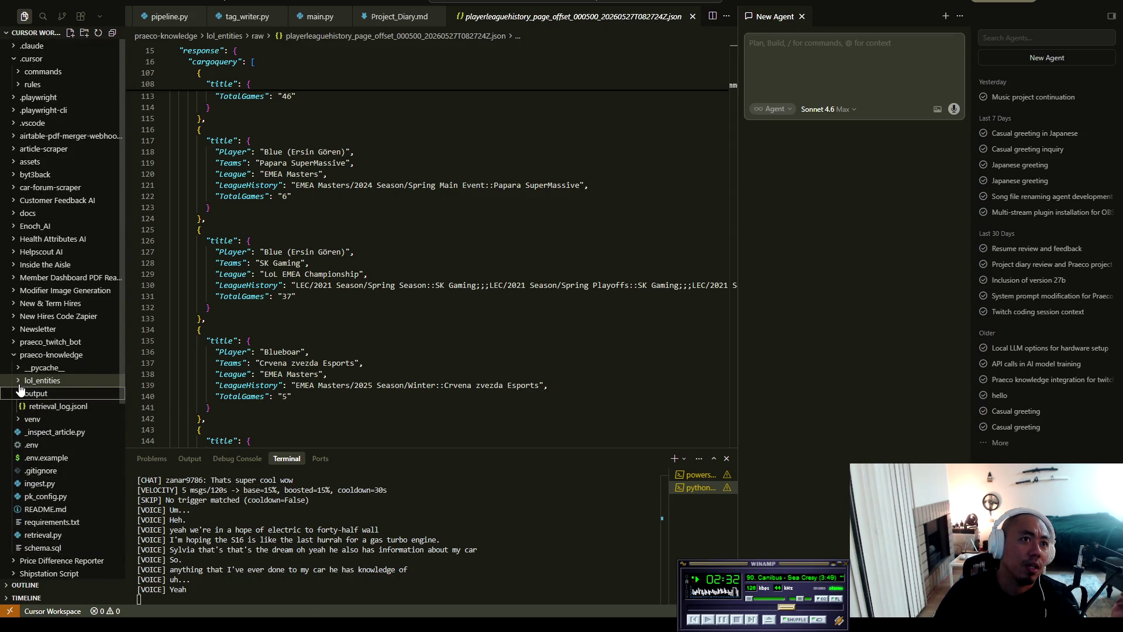
Step: Briefly re-expand and collapse lol_entities, then expand the article-scraper project folder
left_click(20, 383)
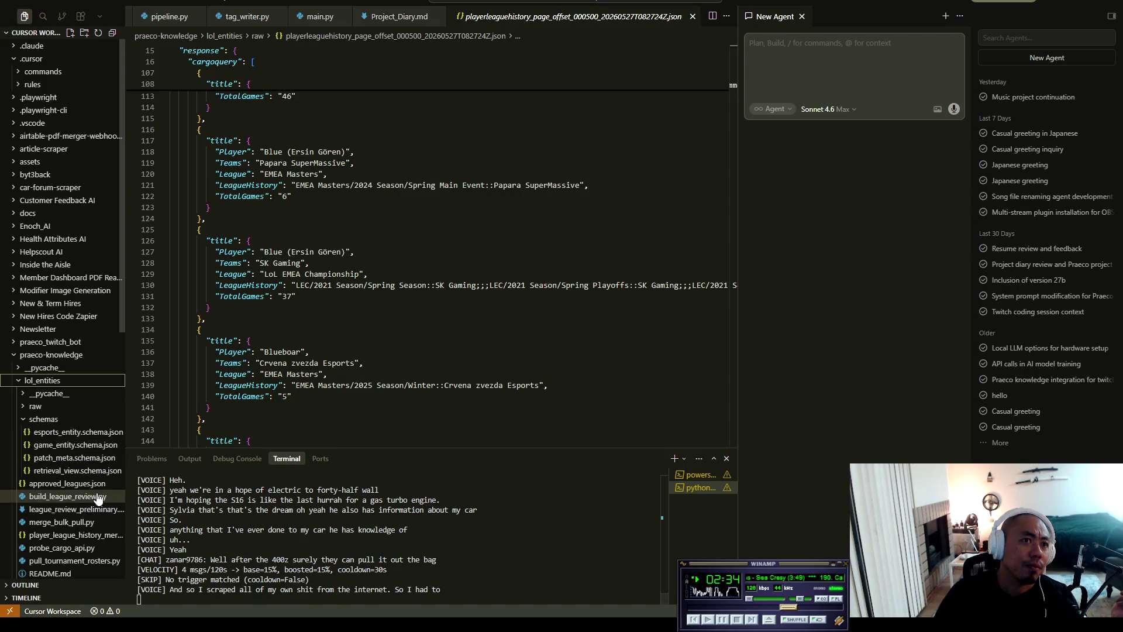
left_click(14, 381)
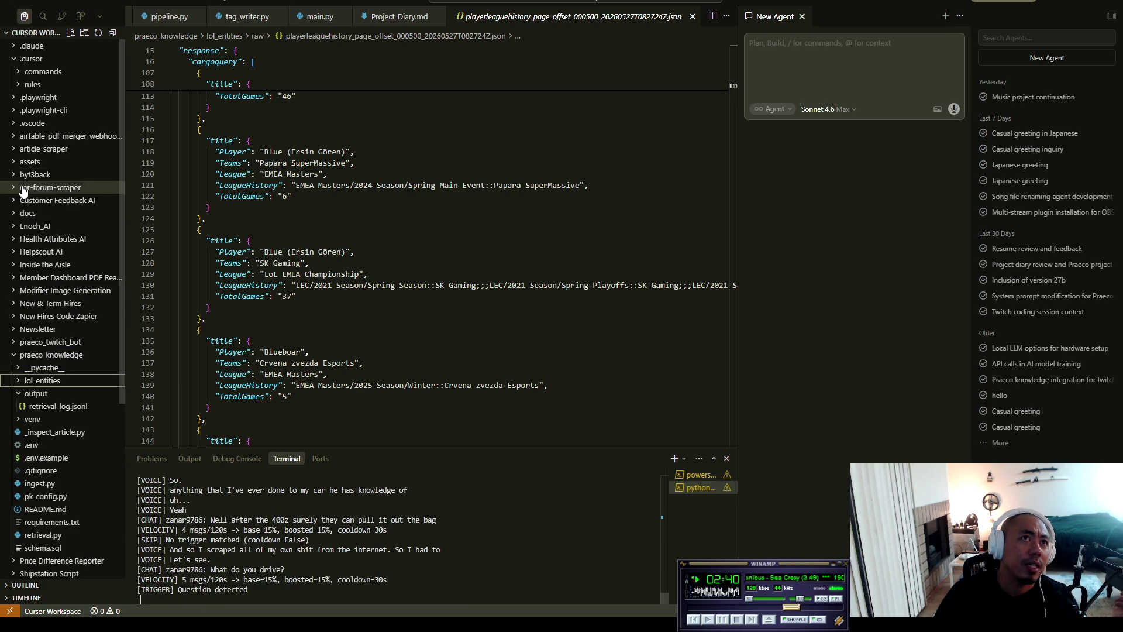
left_click(24, 150)
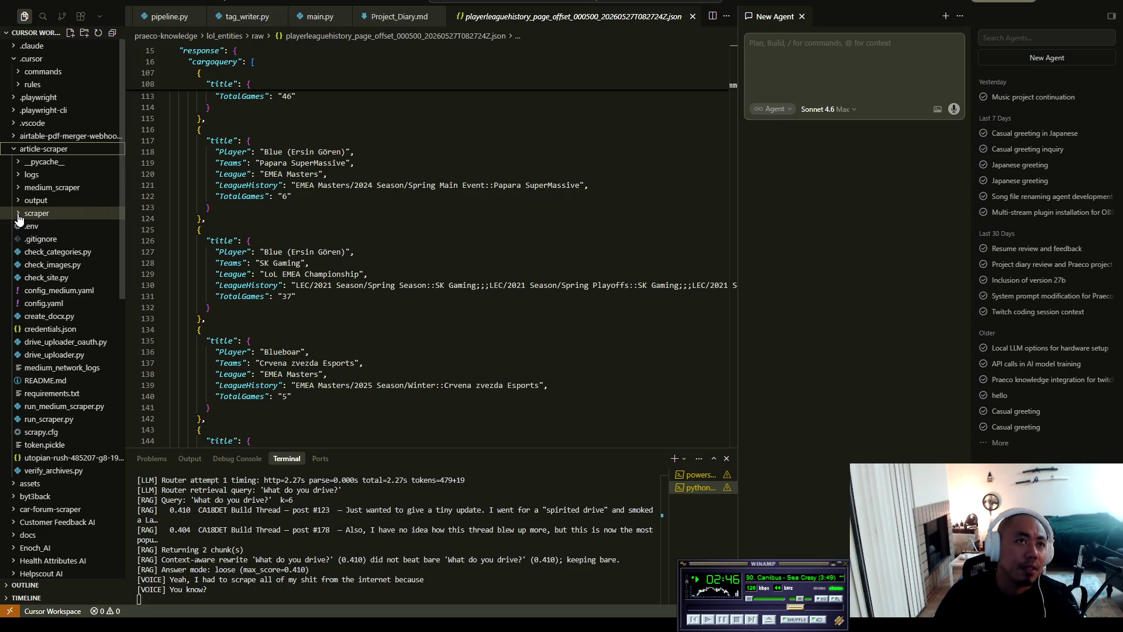
Step: Review scraper/pipelines.py, then collapse scraper and expand output to show articles, docx and images
left_click(19, 214)
left_click(50, 277)
scroll(483, 191, "down", 20)
scroll(463, 202, "down", 9)
scroll(460, 206, "up", 13)
left_click(21, 214)
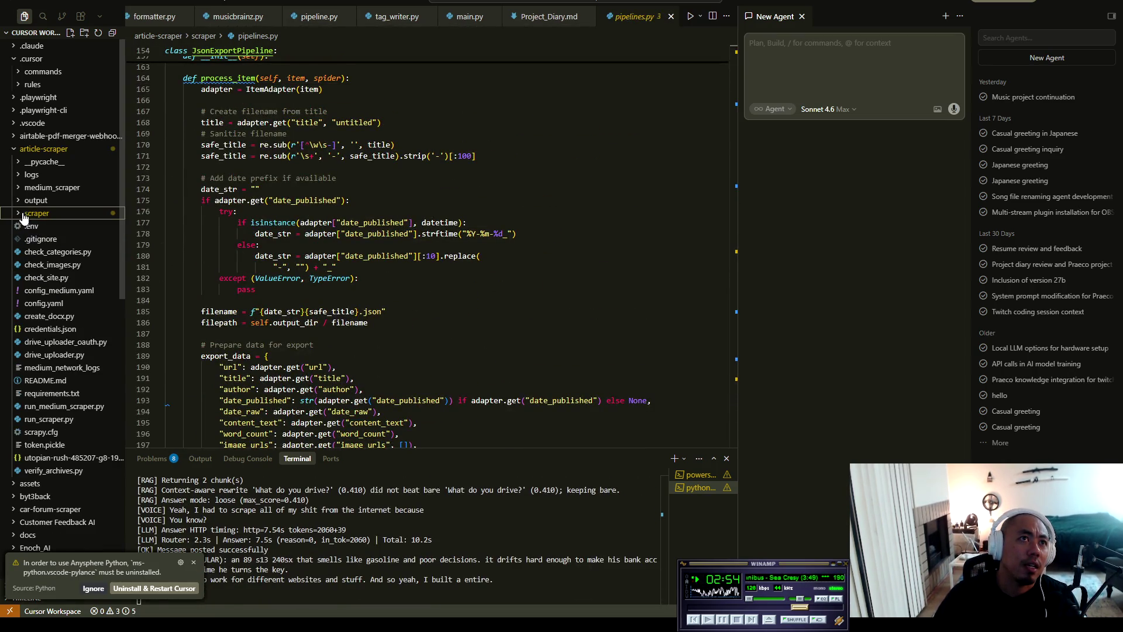
left_click(23, 202)
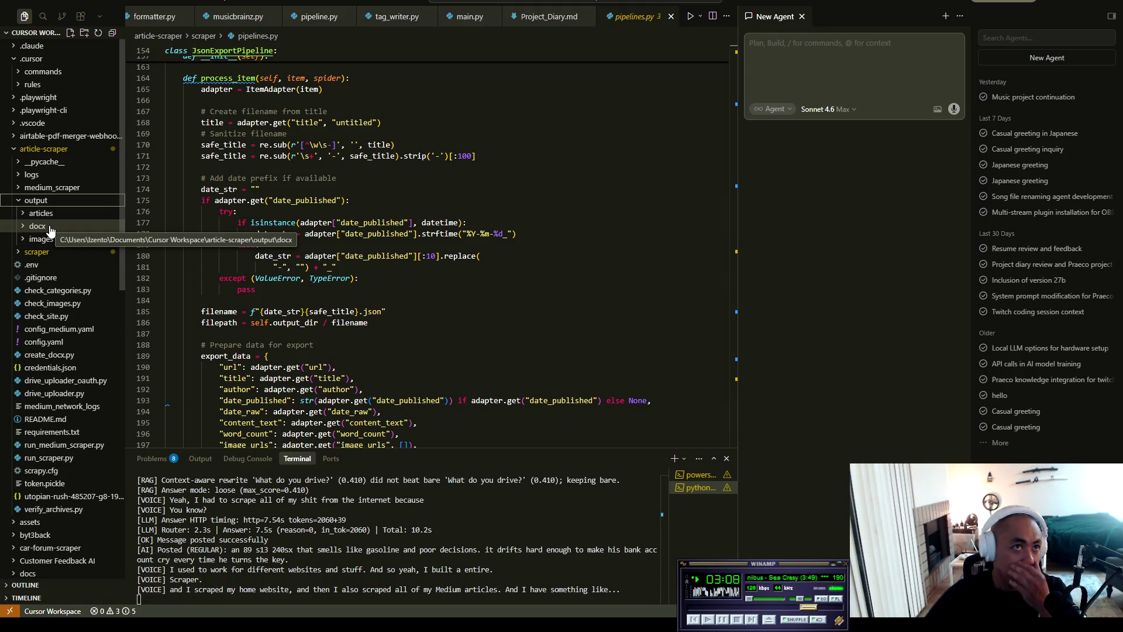
Step: Collapse article-scraper's output folder, hiding its articles, docx and images subfolders
left_click(27, 202)
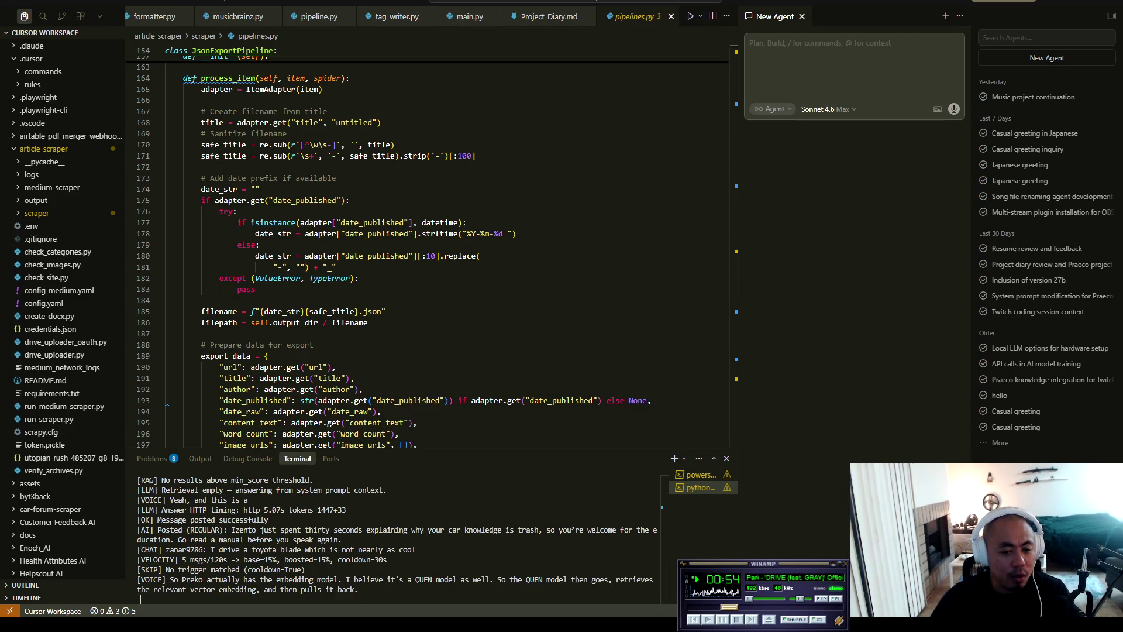
Step: Switch from Cursor to Chrome and open a new tab
key("alt+Tab")
key("ctrl+t")
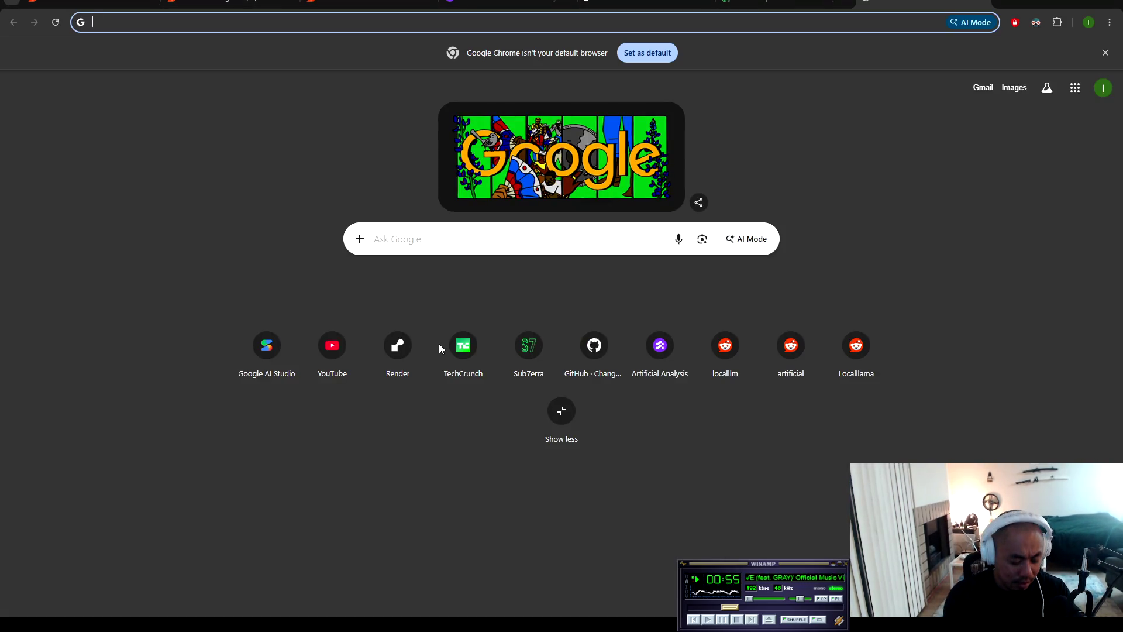
Step: Search Google for 'toyota blade' and put the cursor back in the search box
type("toyota blade")
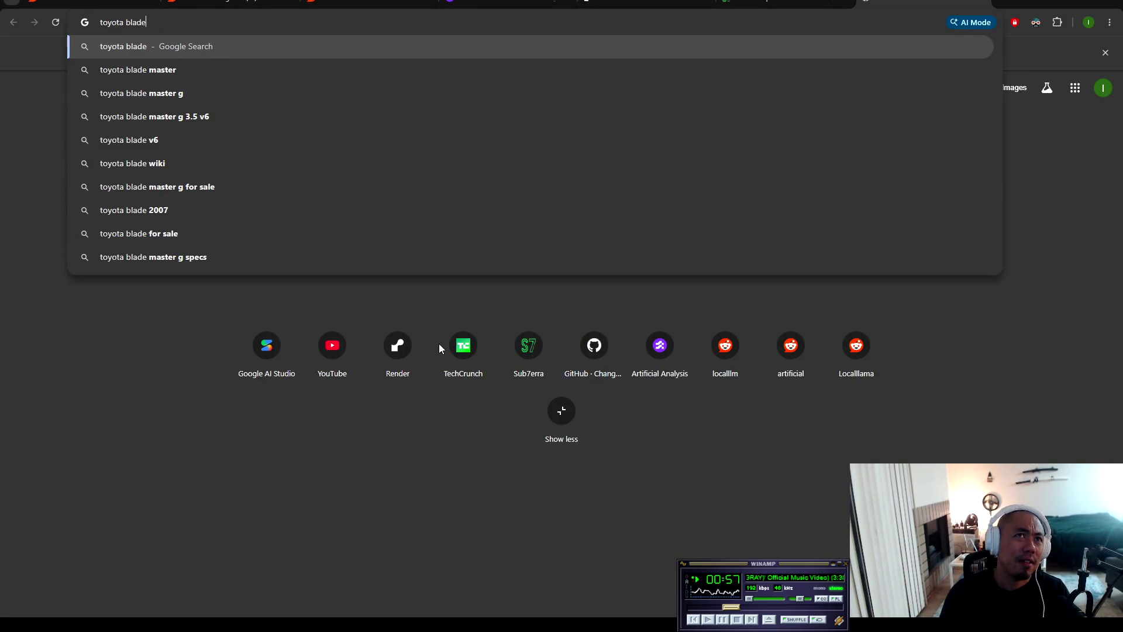
key("Return")
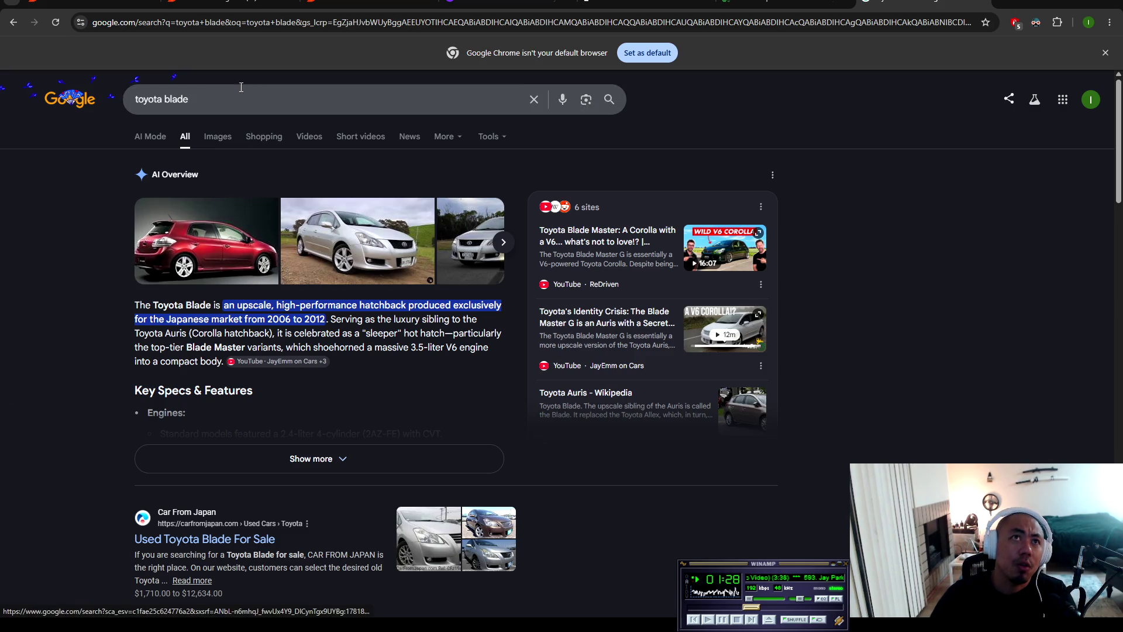
left_click(229, 98)
Step: Search 'toyota blade master' and enlarge the first AI Overview car photo
type("master")
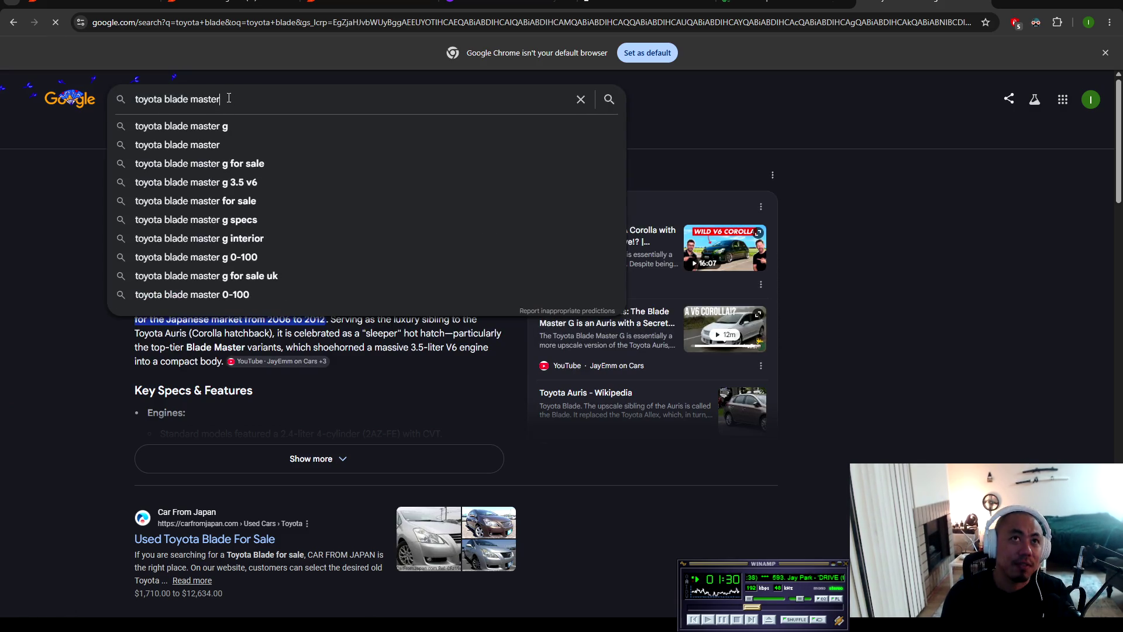
key("Return")
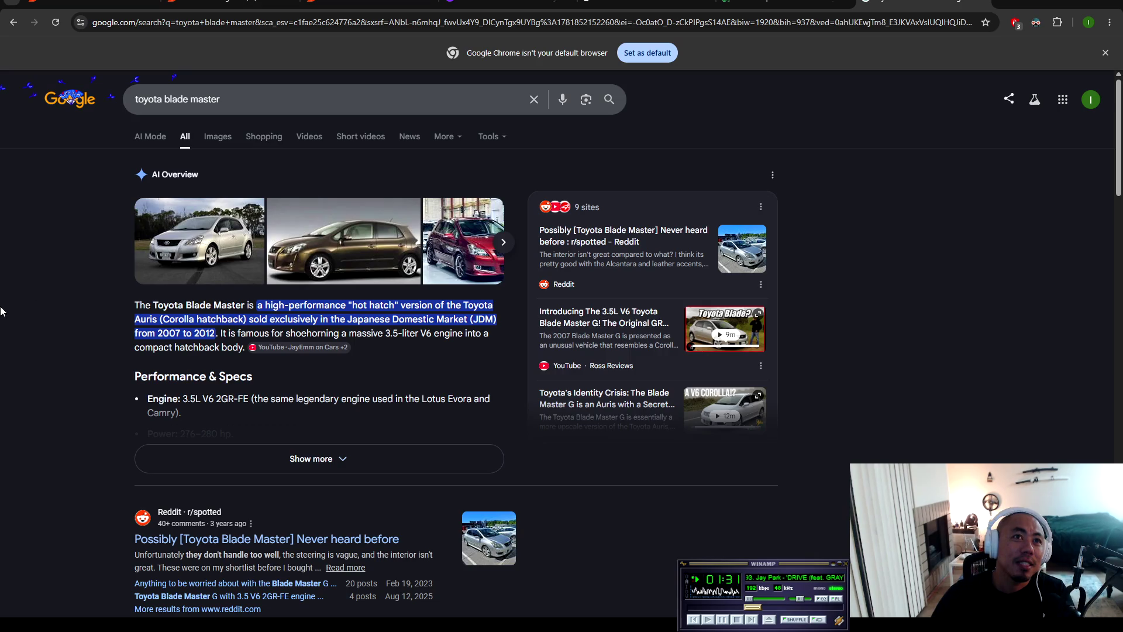
left_click(199, 240)
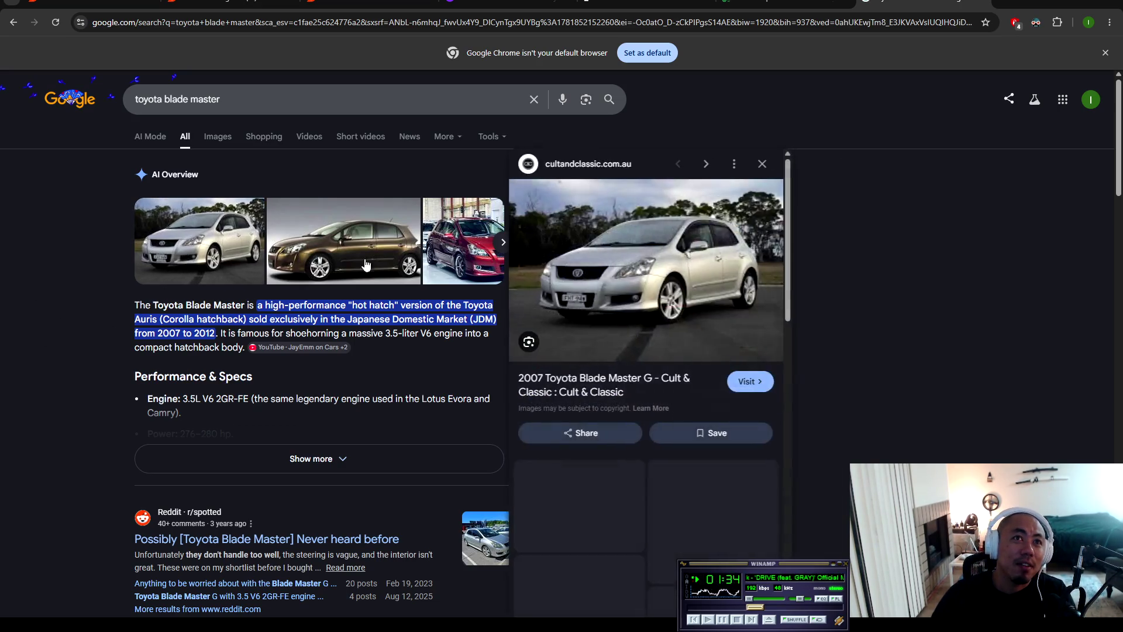
Step: Preview Blade Master image results from Reddit, CarBuzz and Cult & Classic, then return to All results
left_click(217, 137)
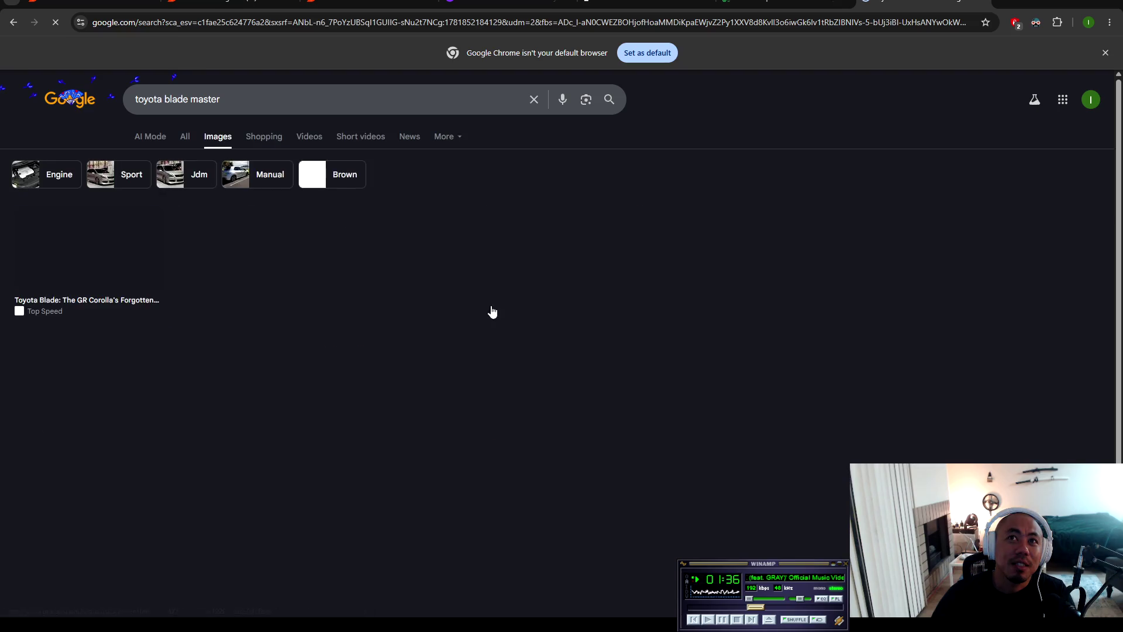
left_click(547, 316)
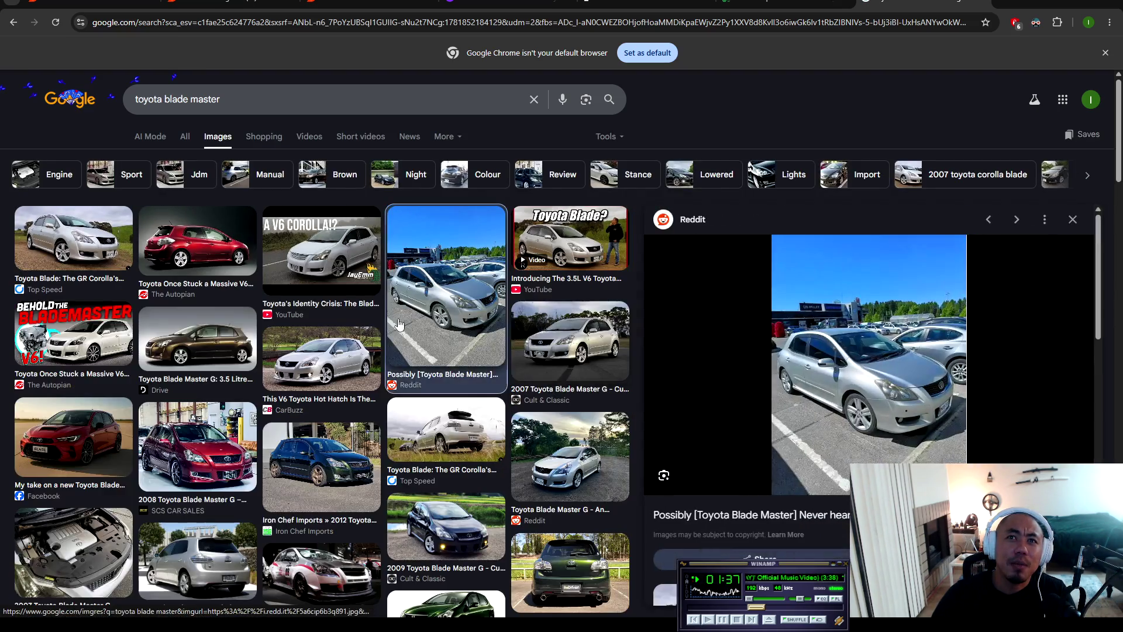
left_click(335, 266)
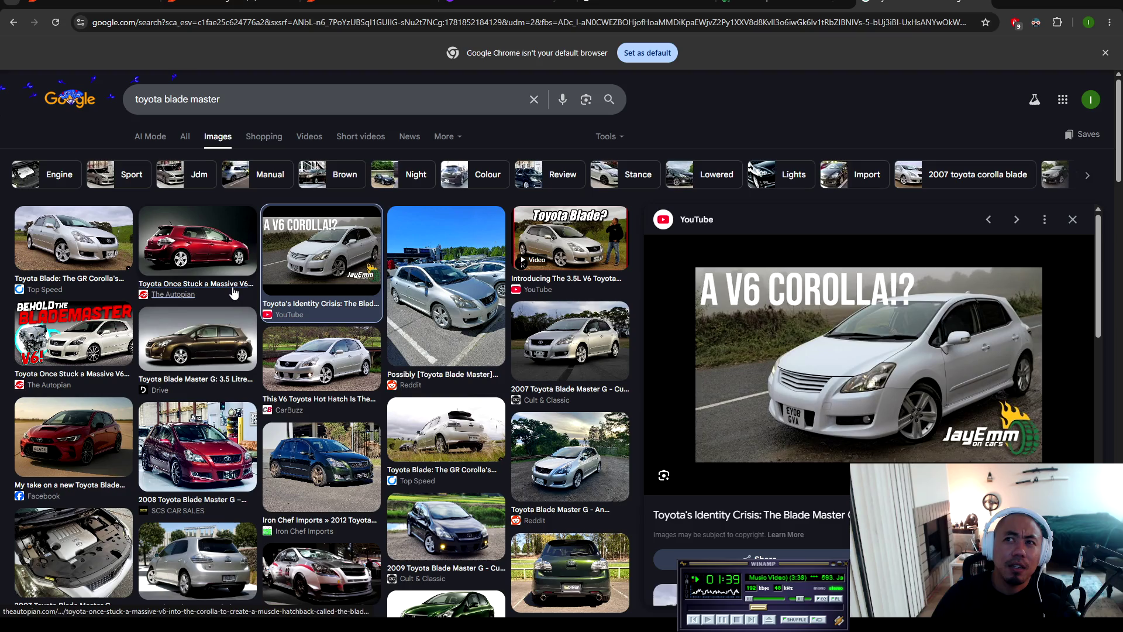
left_click(323, 364)
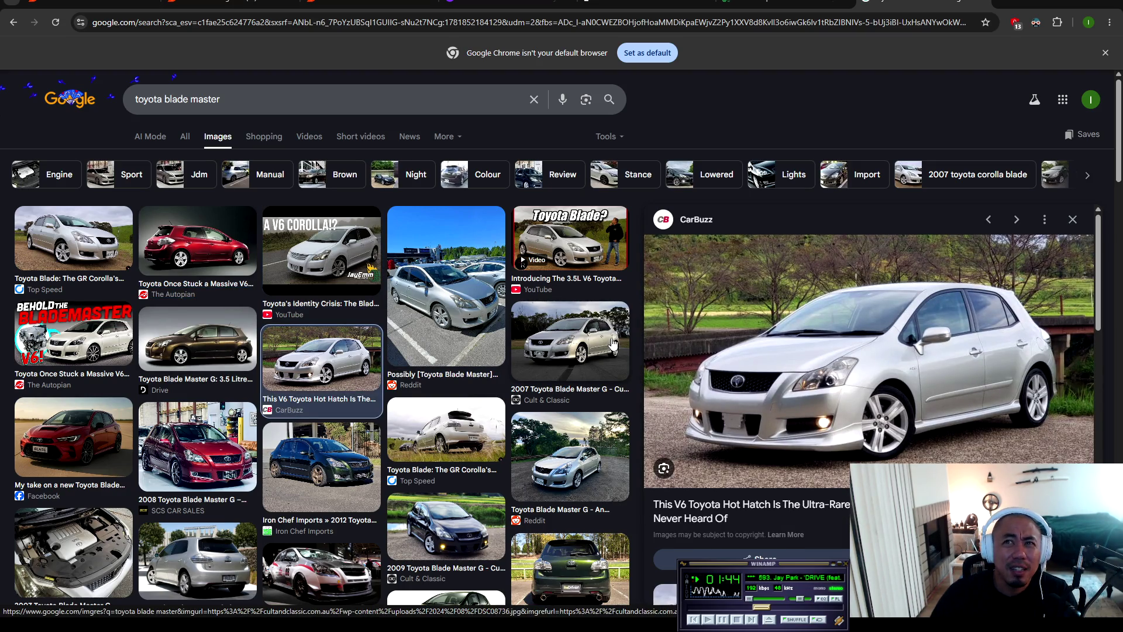
left_click(576, 343)
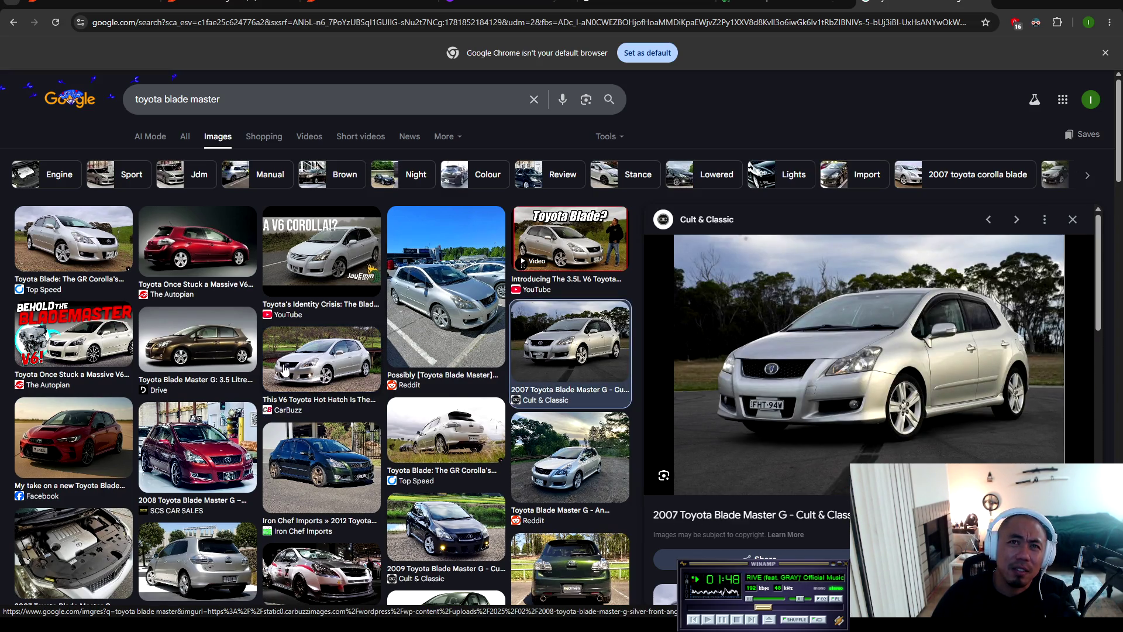
left_click(327, 372)
left_click(193, 350)
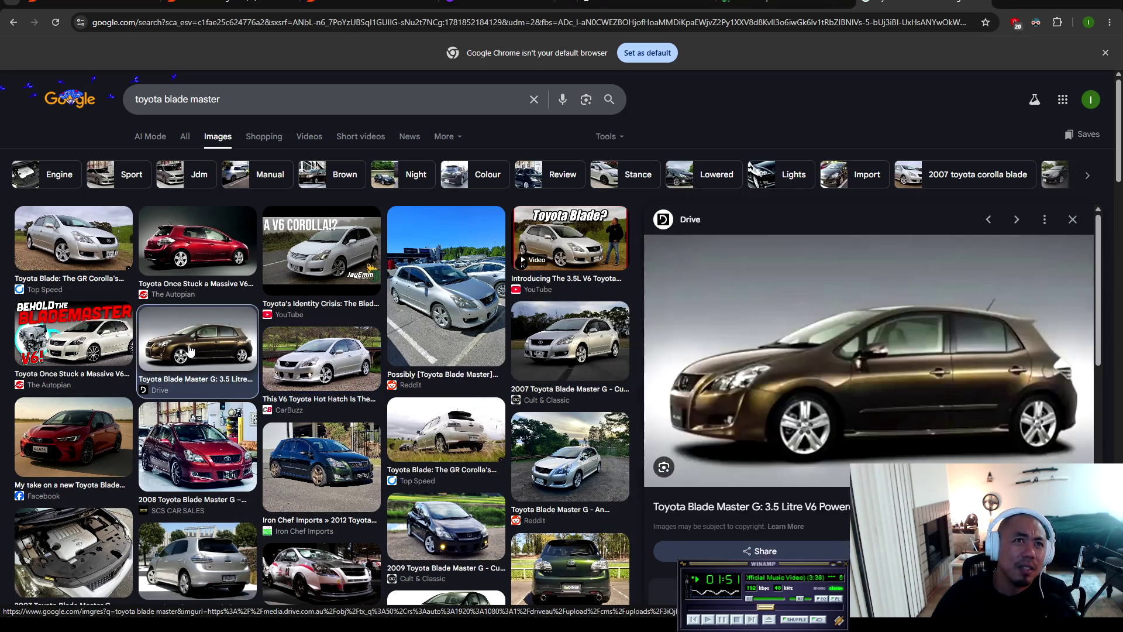
left_click(344, 352)
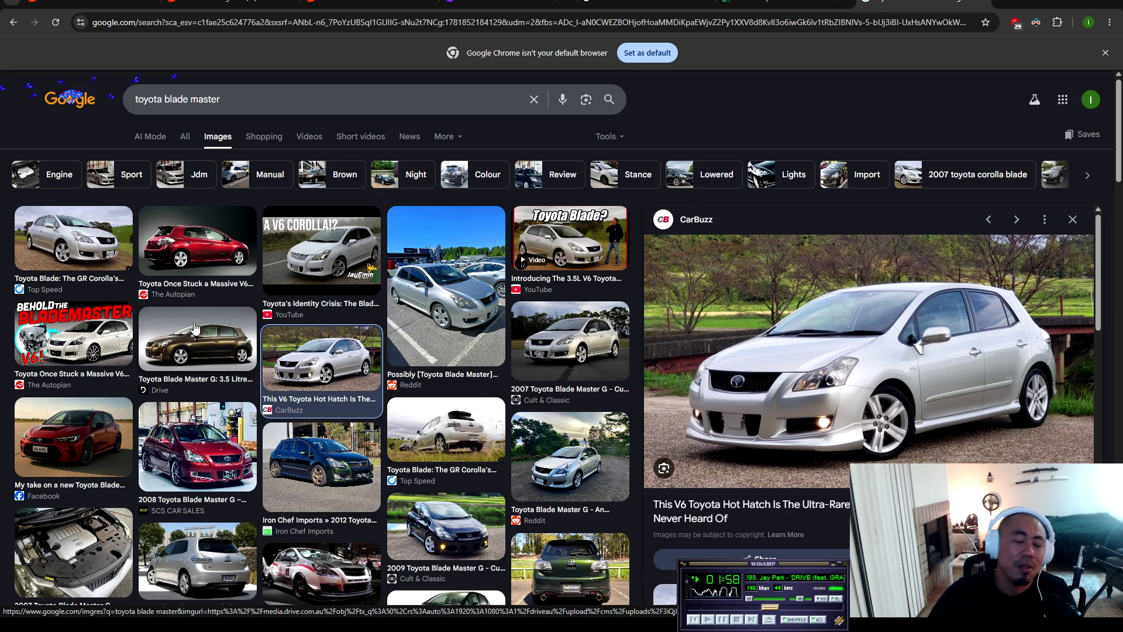
scroll(152, 345, "down", 2)
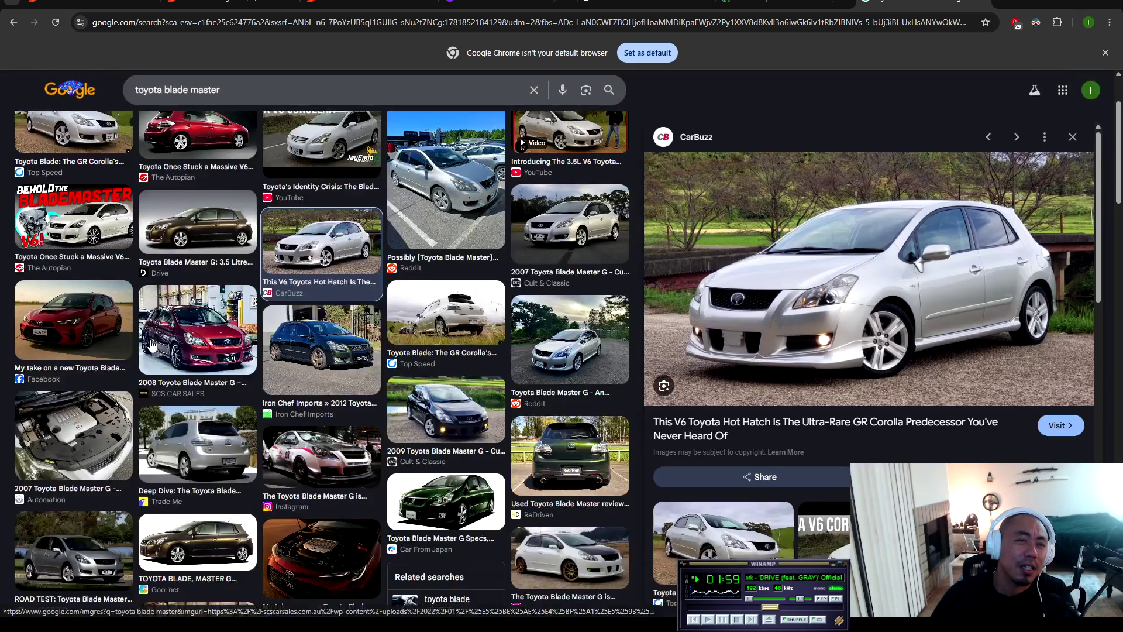
scroll(374, 286, "up", 2)
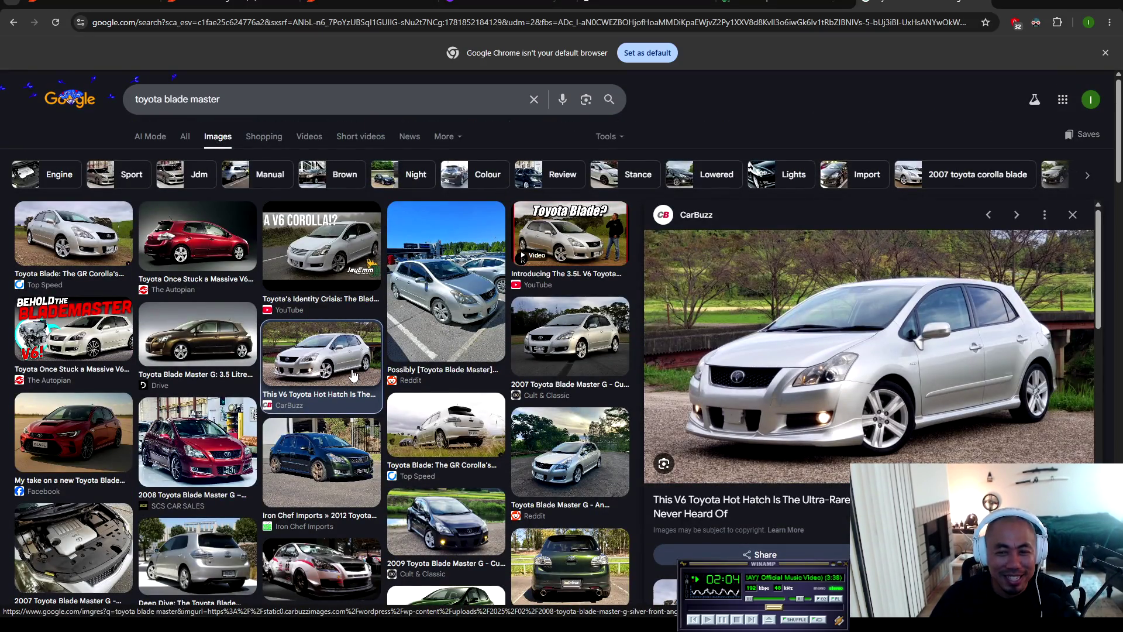
left_click(185, 137)
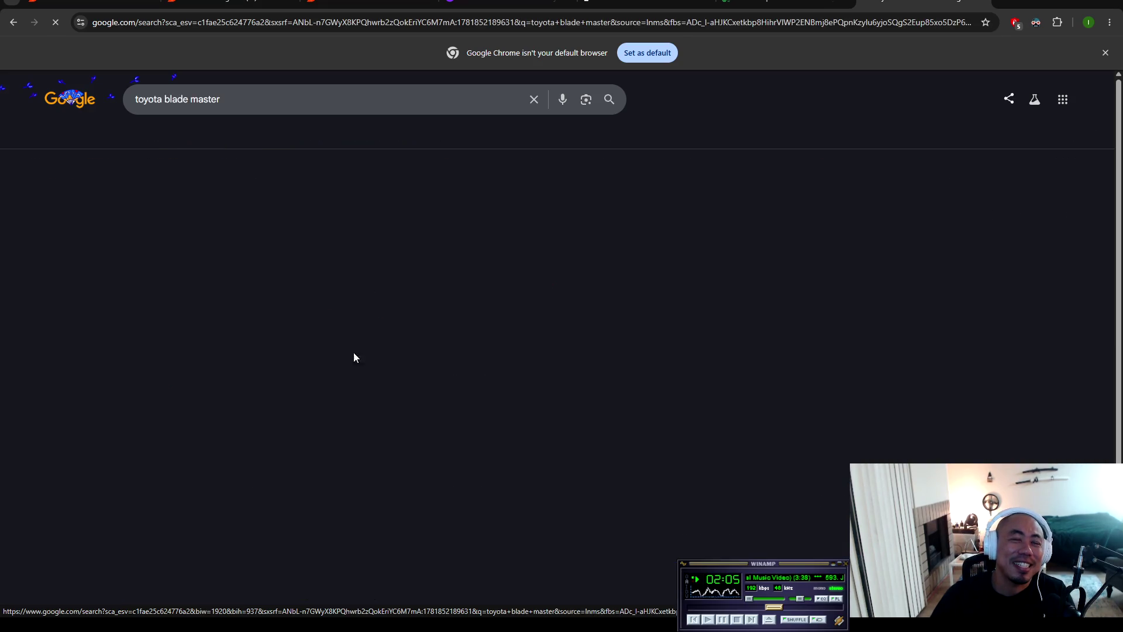
Step: Highlight the AI Overview phrase about the shoehorned 3.5-liter V6 and place the cursor in the search box
left_click_drag(414, 332, 476, 333)
left_click_drag(285, 332, 434, 332)
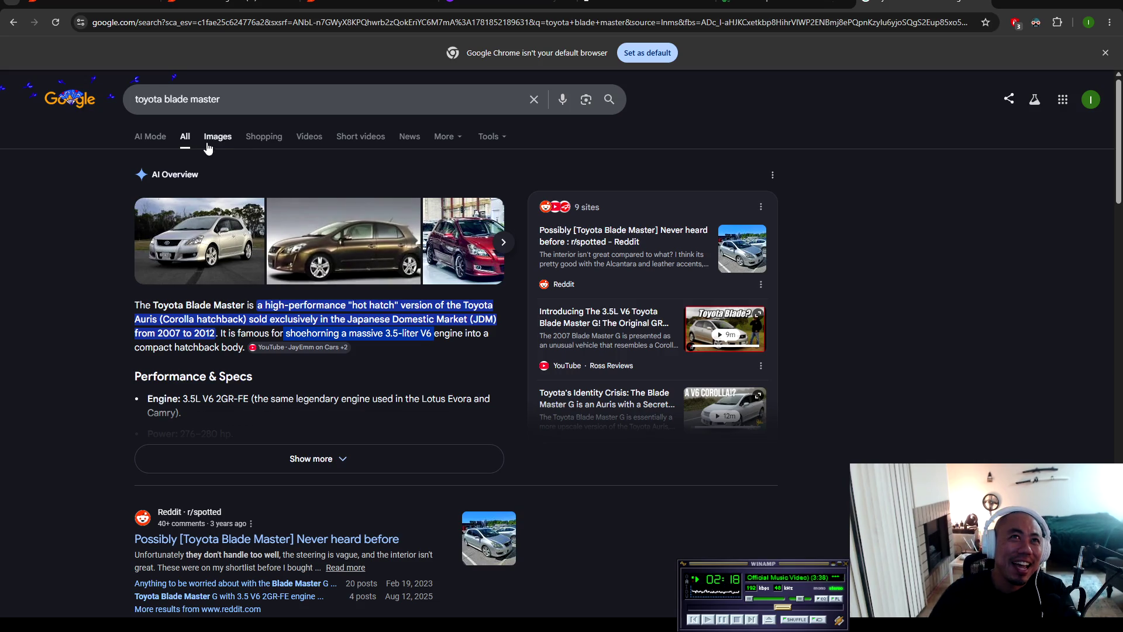
left_click(246, 103)
Step: Search 'toyota blade master engine', preview Top Speed and Autopian engine images, then return to All results
type("engine")
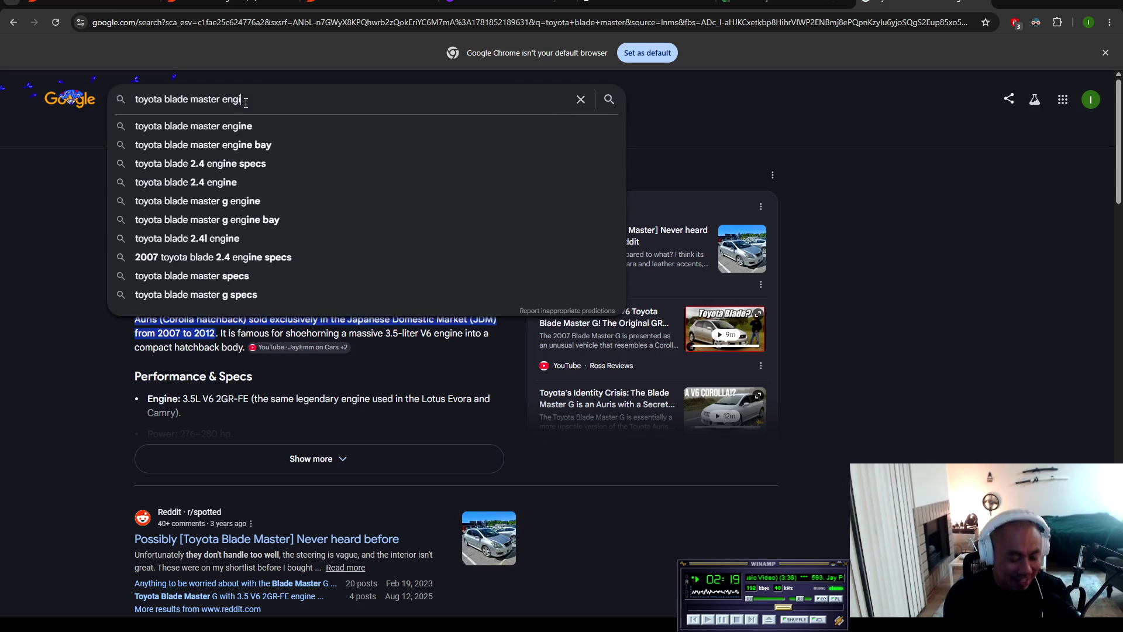
key("Return")
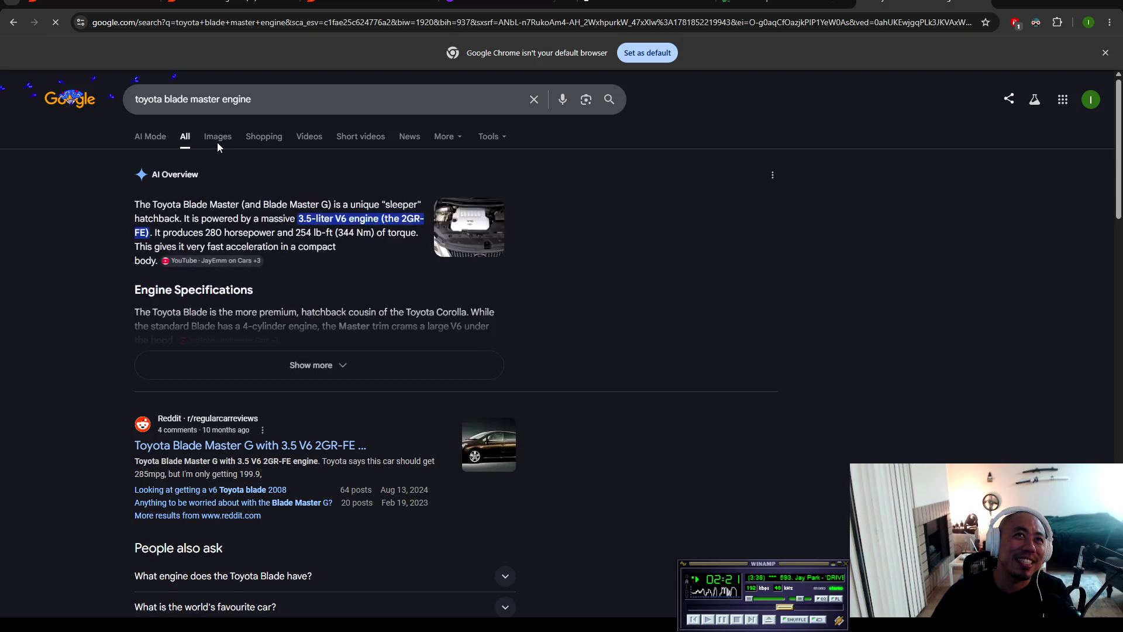
left_click(217, 138)
left_click(93, 270)
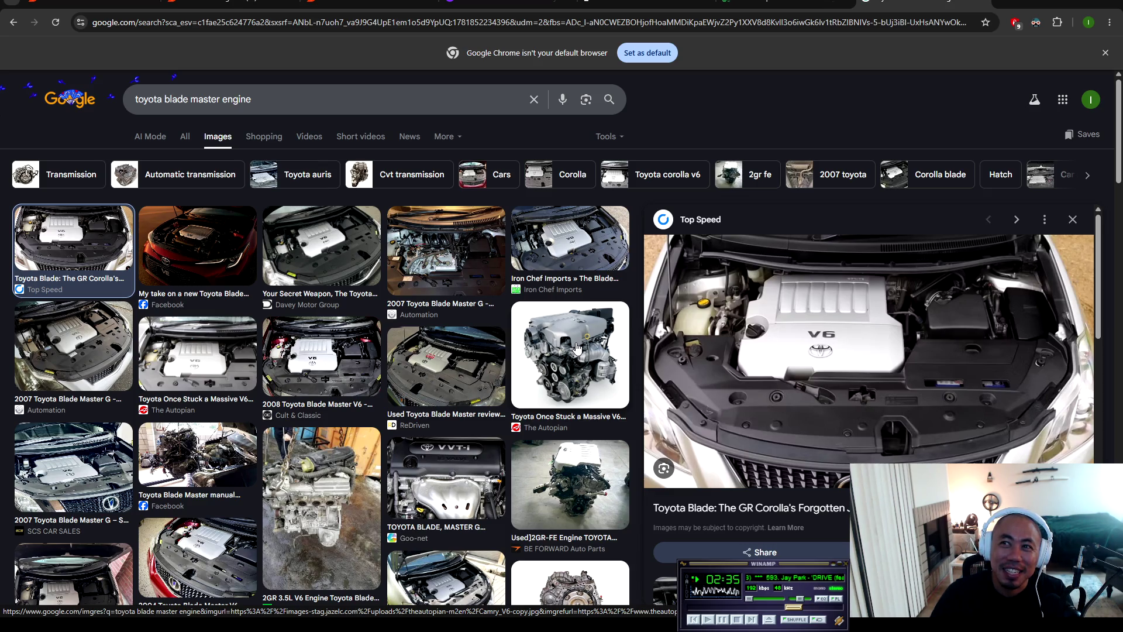
left_click(577, 348)
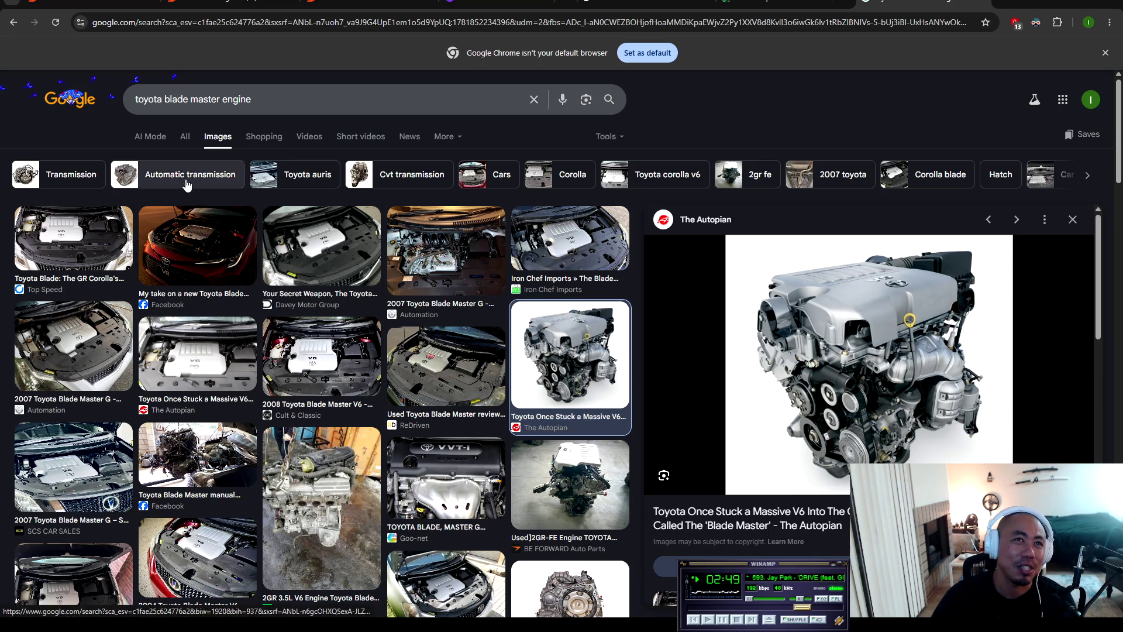
left_click(186, 138)
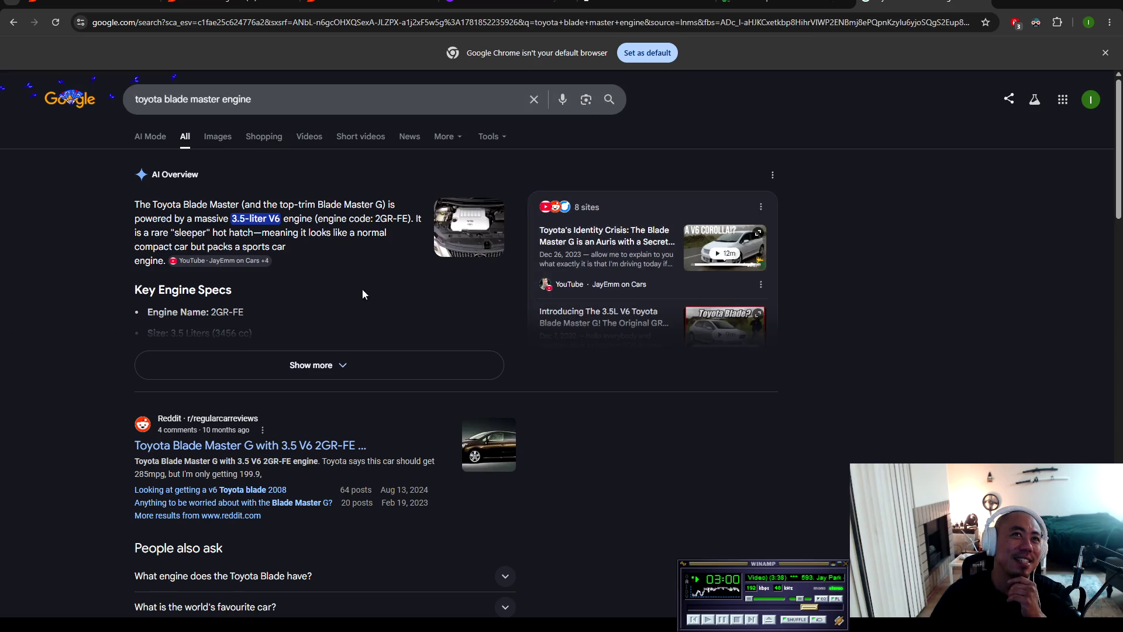
Step: Expand the AI Overview and highlight the engine's layout, horsepower and torque lines
left_click(336, 368)
left_click_drag(315, 376, 146, 346)
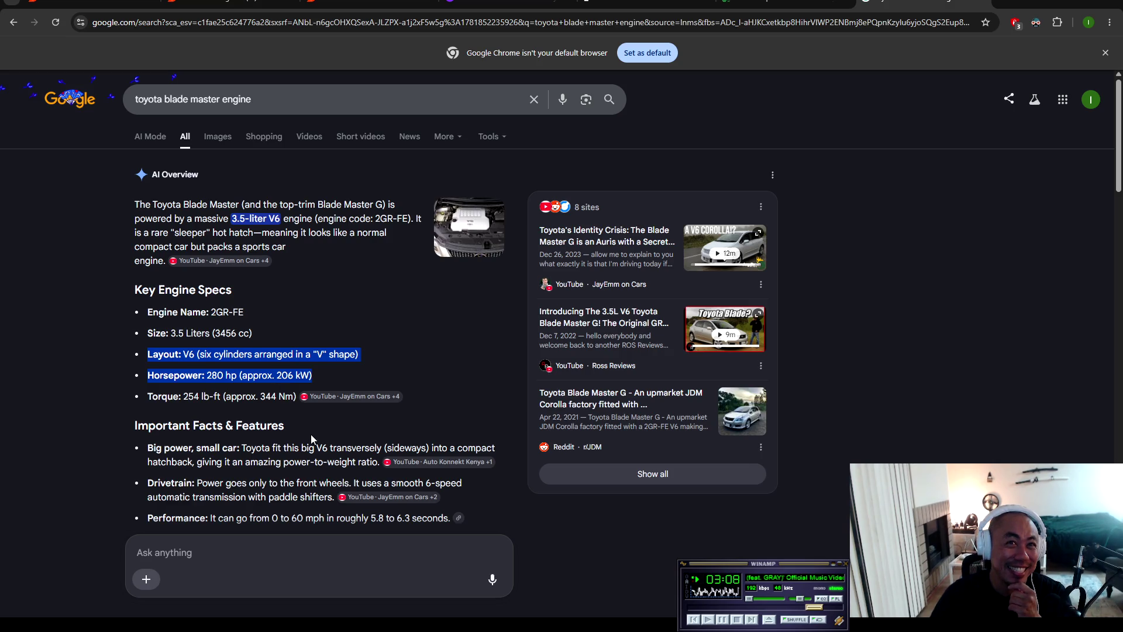
left_click_drag(292, 395, 144, 388)
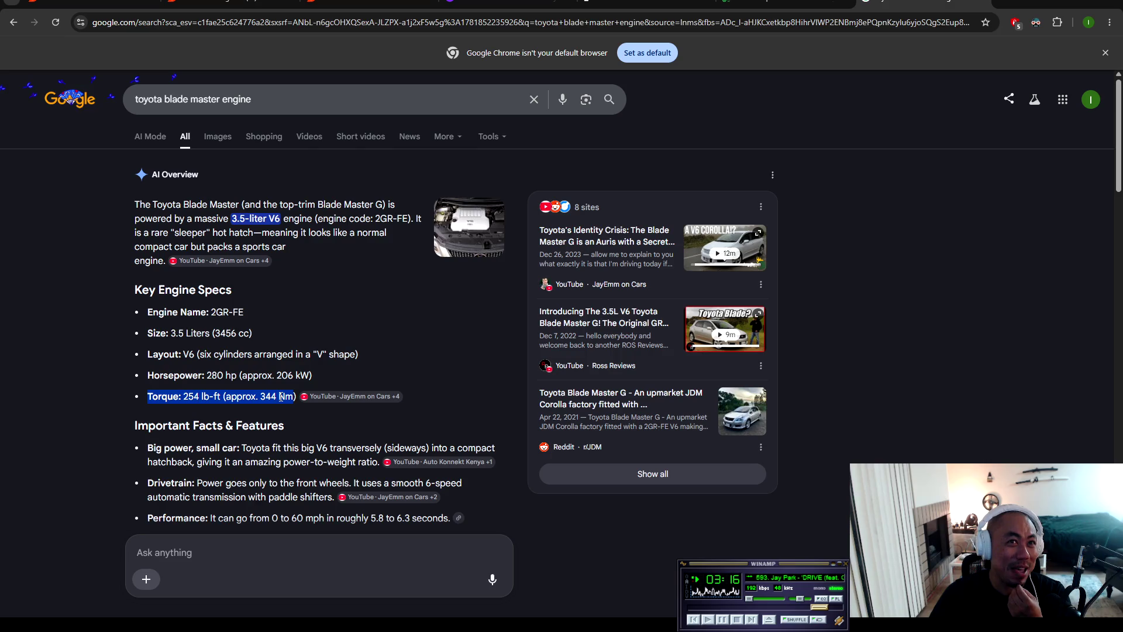
mouse_move(313, 377)
left_mouse_down()
mouse_move(246, 377)
mouse_move(130, 341)
mouse_move(144, 333)
left_mouse_up()
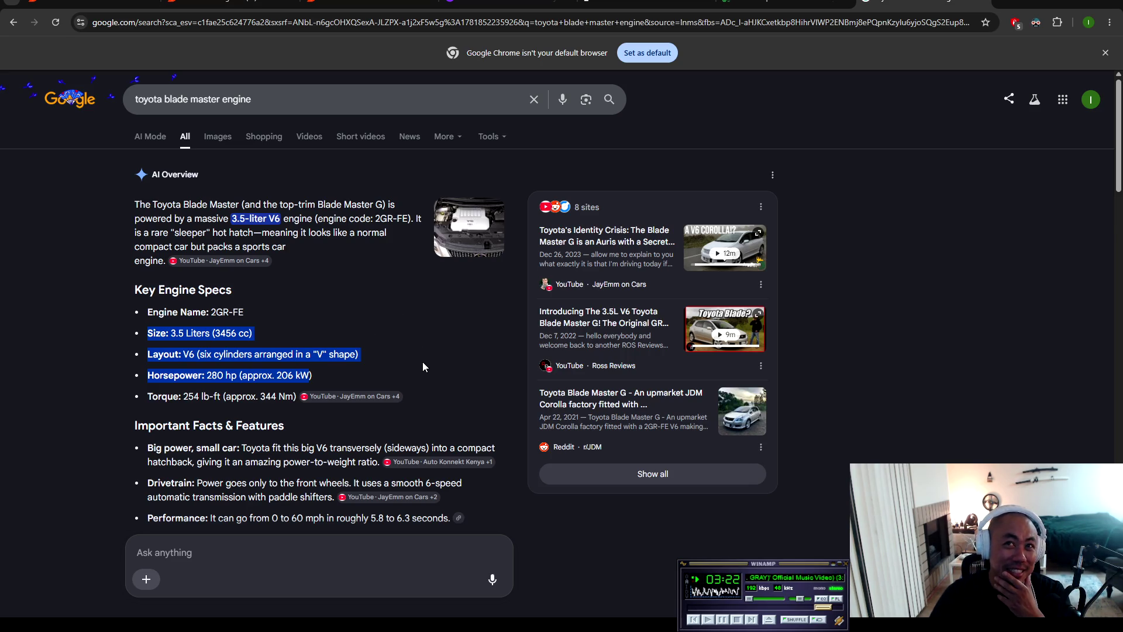
Step: Delete the word 'engine' from the Toyota Blade Master search query
scroll(423, 363, "down", 1)
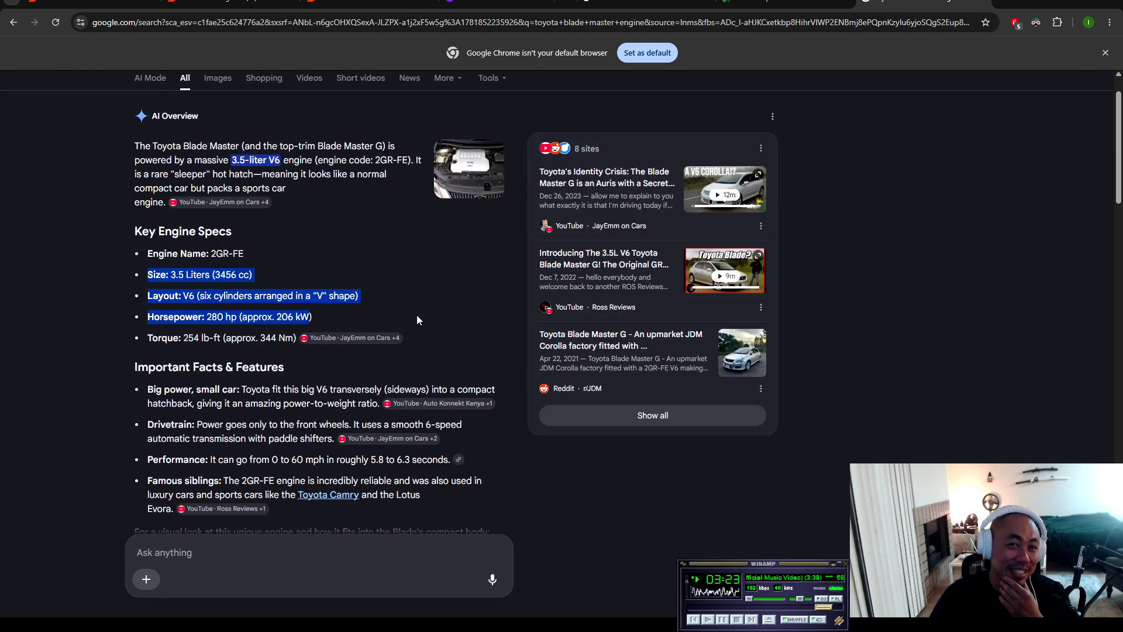
scroll(417, 316, "down", 3)
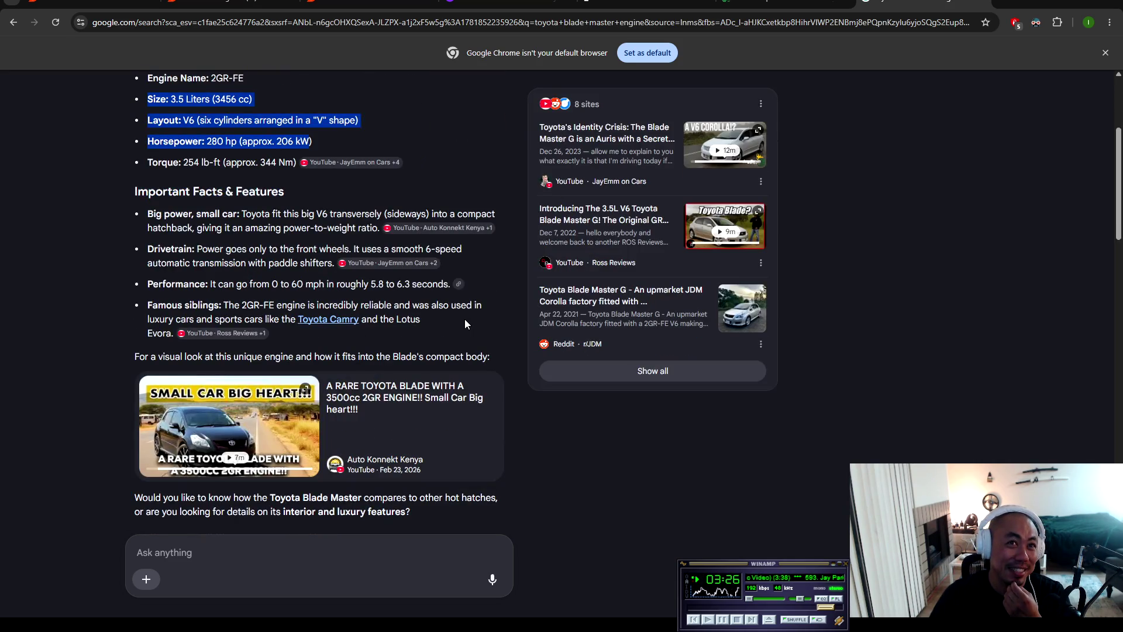
scroll(467, 311, "up", 4)
left_click_drag(252, 99, 221, 101)
key("BackSpace")
Step: Search 'toyota blade master weight' and highlight the 1,470–1,480 kg curb weight figures
type("weight")
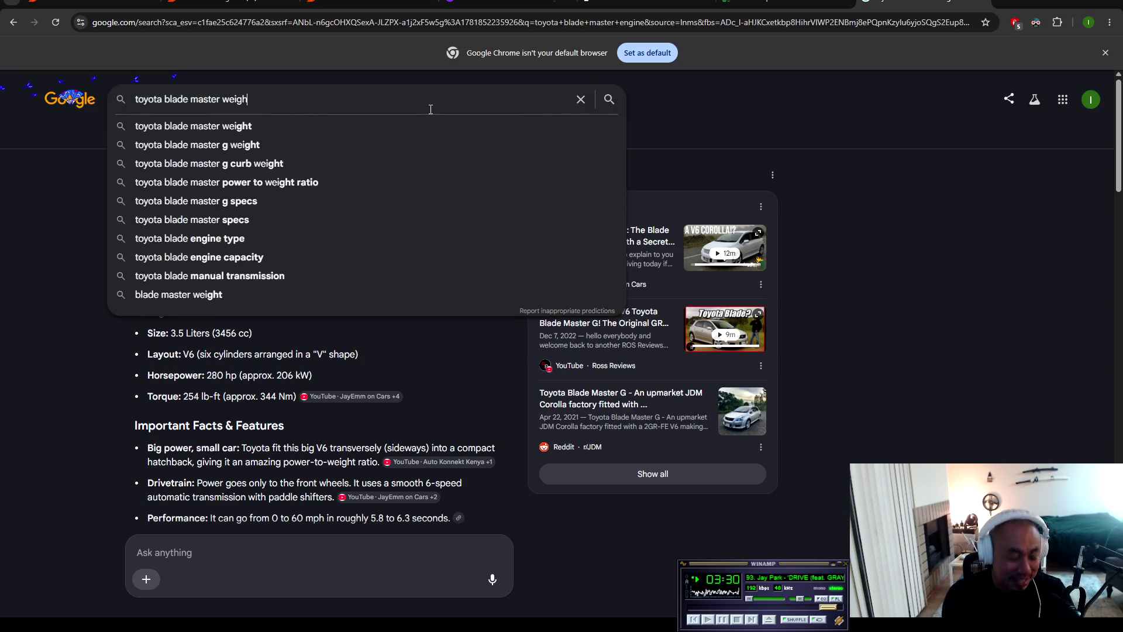
key("Return")
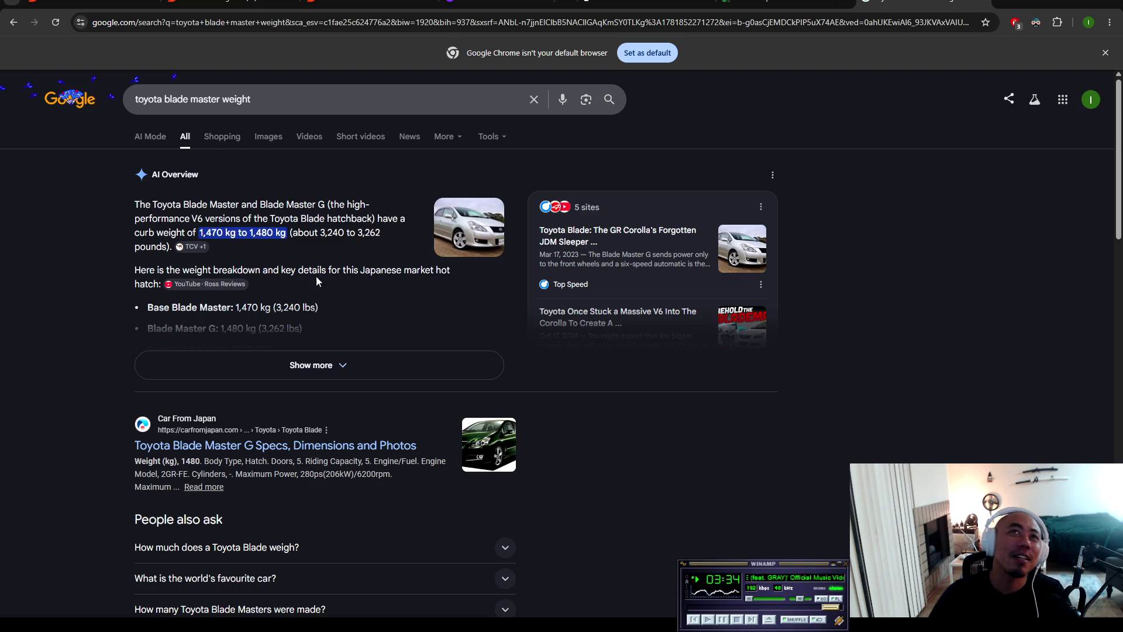
left_click_drag(319, 237, 349, 239)
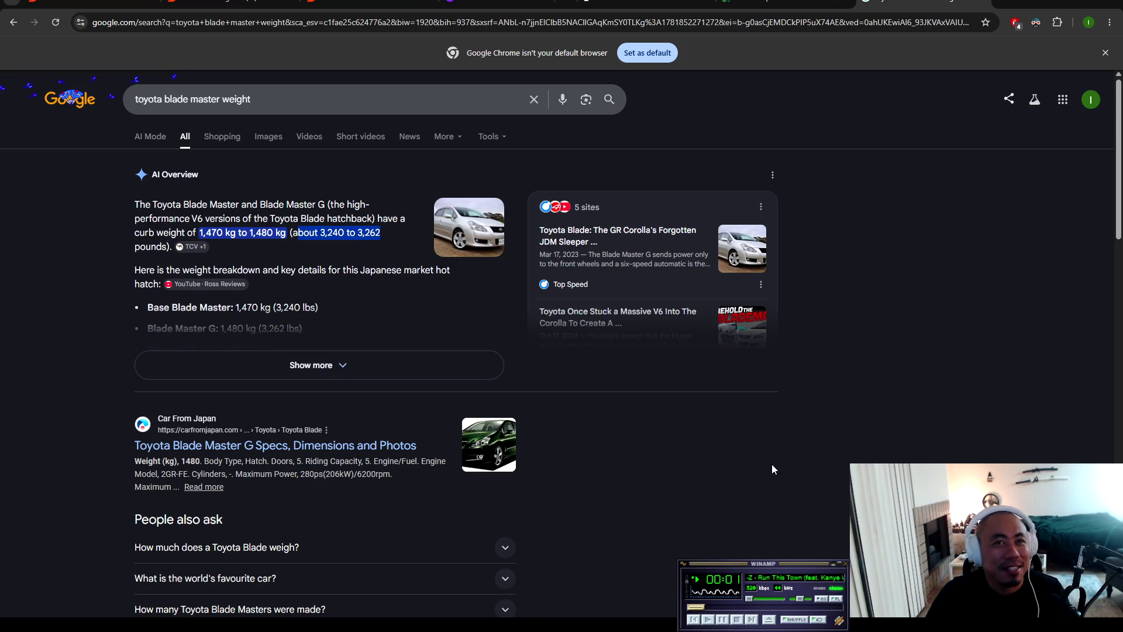
Step: Skip ahead four tracks in Winamp, then select the whole Google search query
left_click(777, 578)
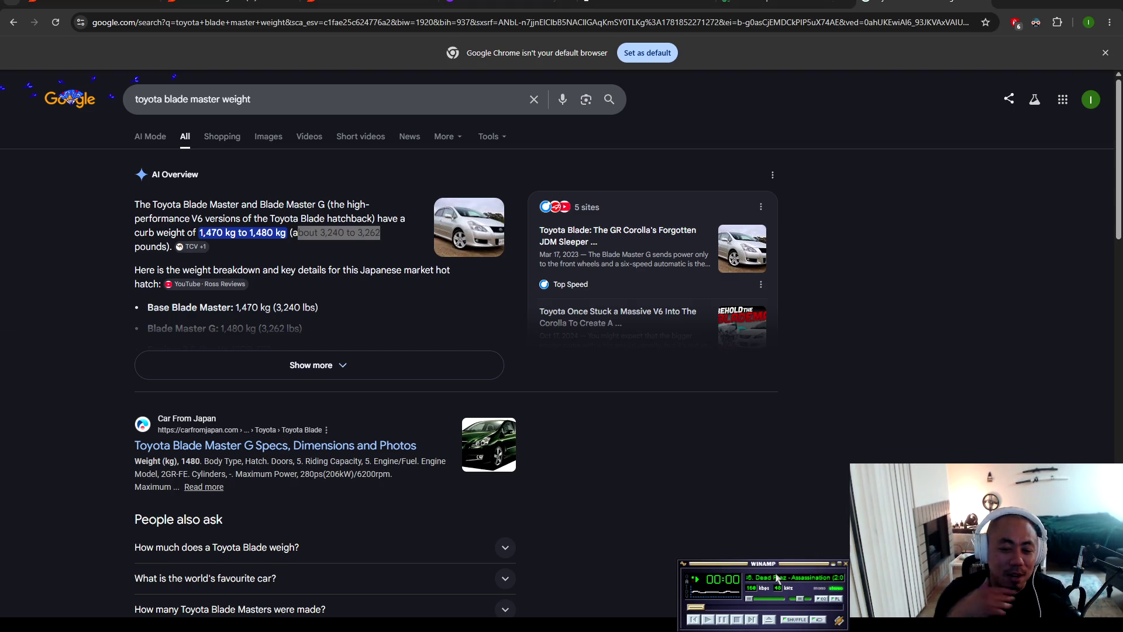
key("b")
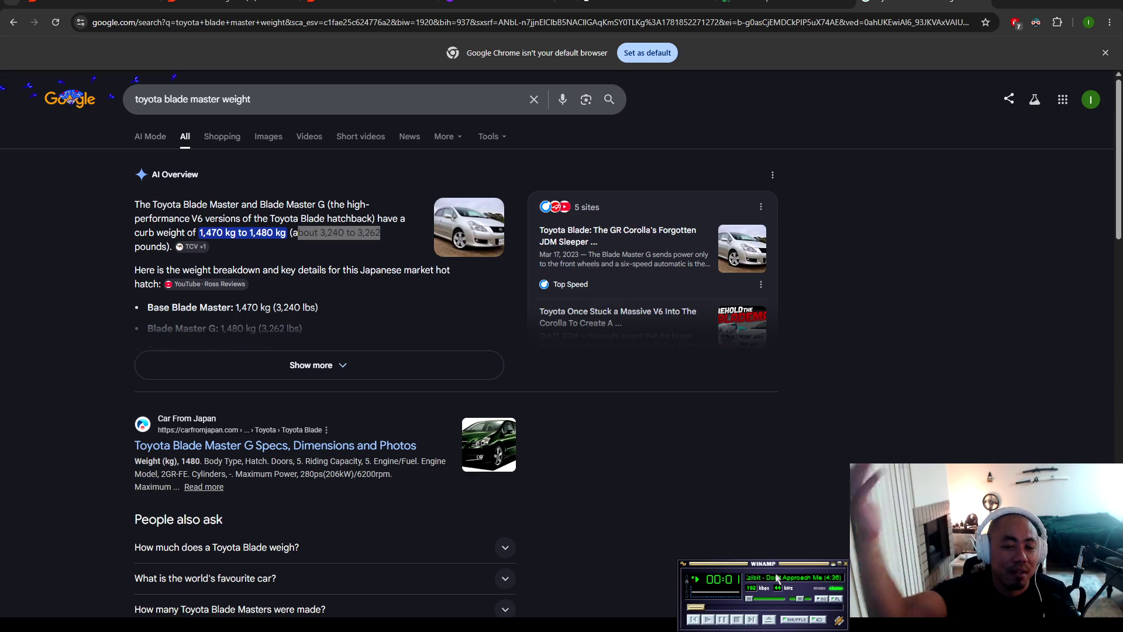
key("b")
key("b")
key("b")
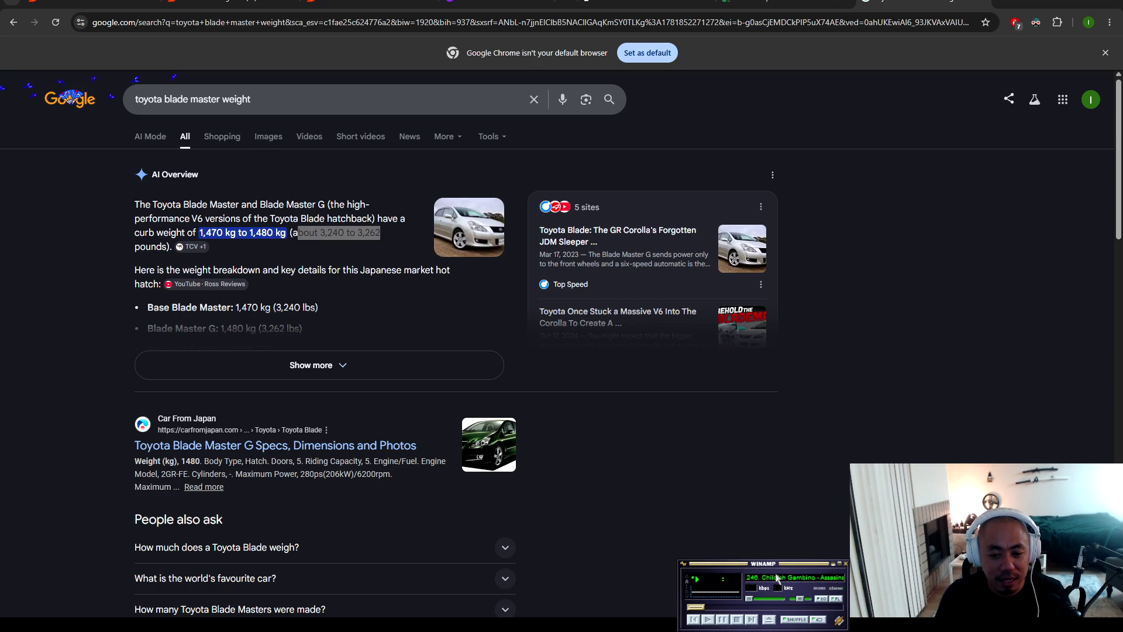
key("b")
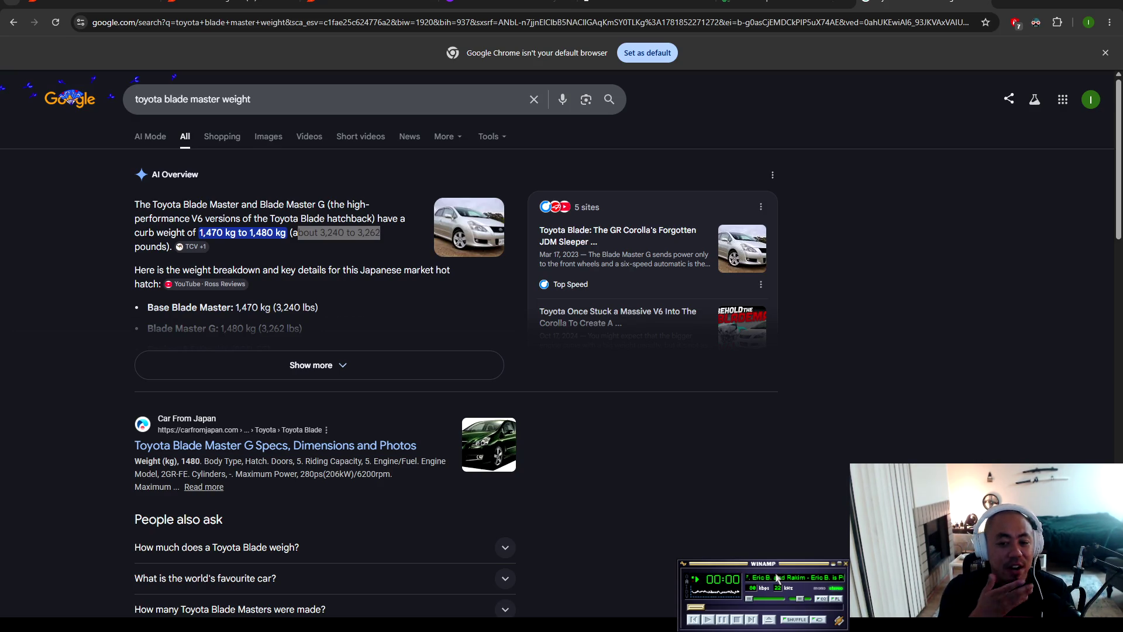
key("b")
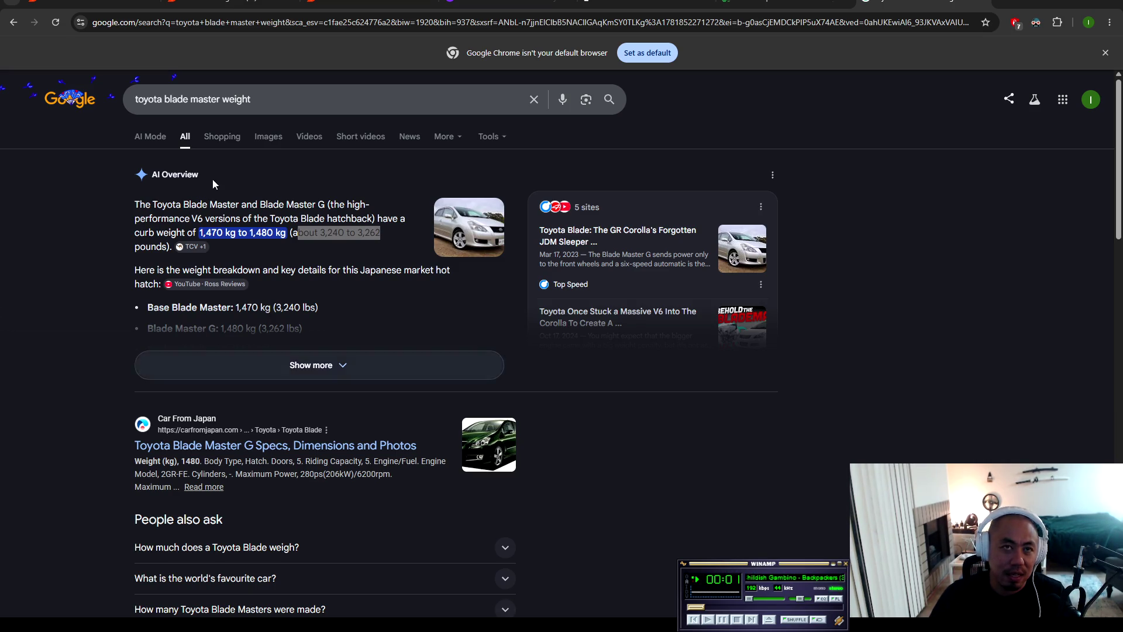
triple_click(274, 110)
Step: Search 'gr86 weight' and highlight the 2,811 to 2,879 lbs curb weight range
type("gr86 weight")
key("Return")
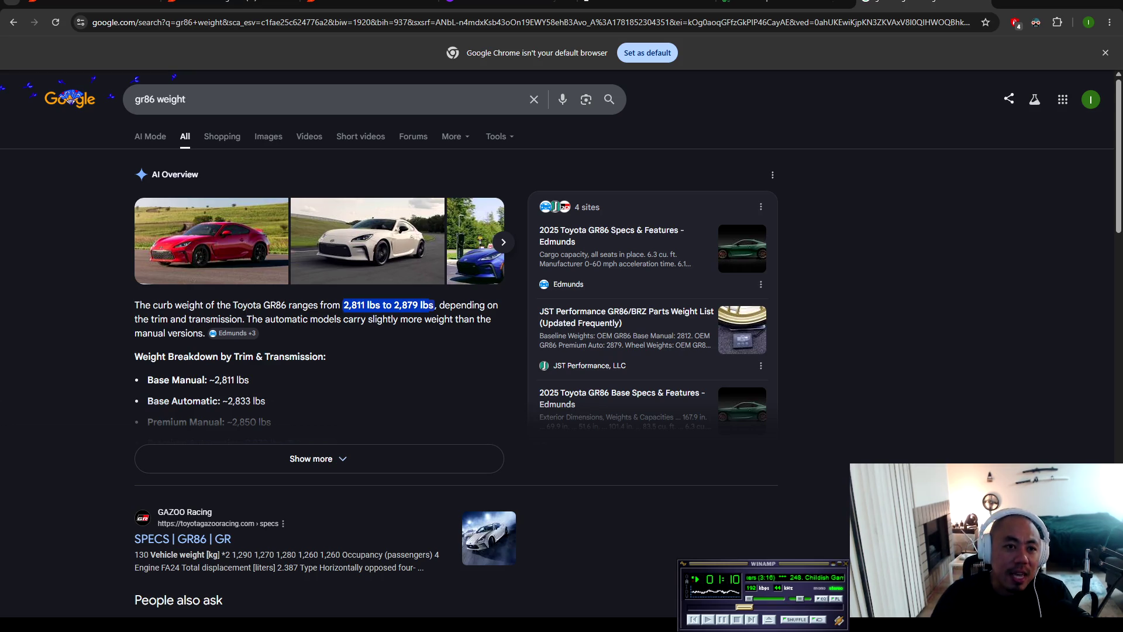
left_click_drag(343, 305, 433, 305)
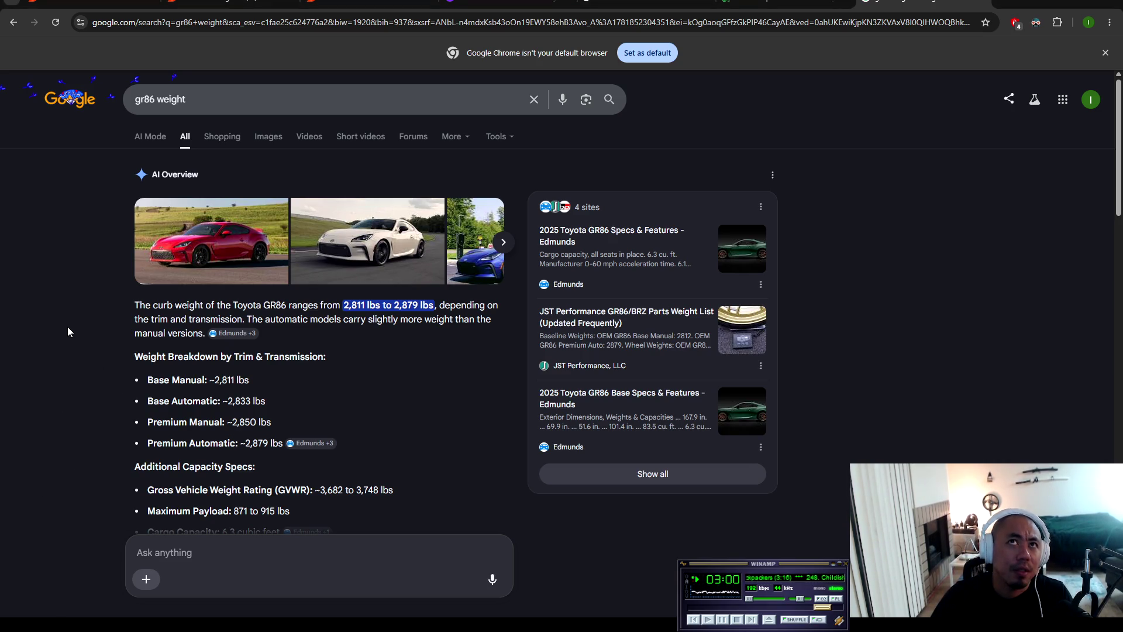
Step: Load the NICOclub CA18DET build thread URL in a new tab
key("ctrl+t")
type("https://forums.nicoclub.com/izento-s-ca18det-build-thread-t570089.html")
key("Return")
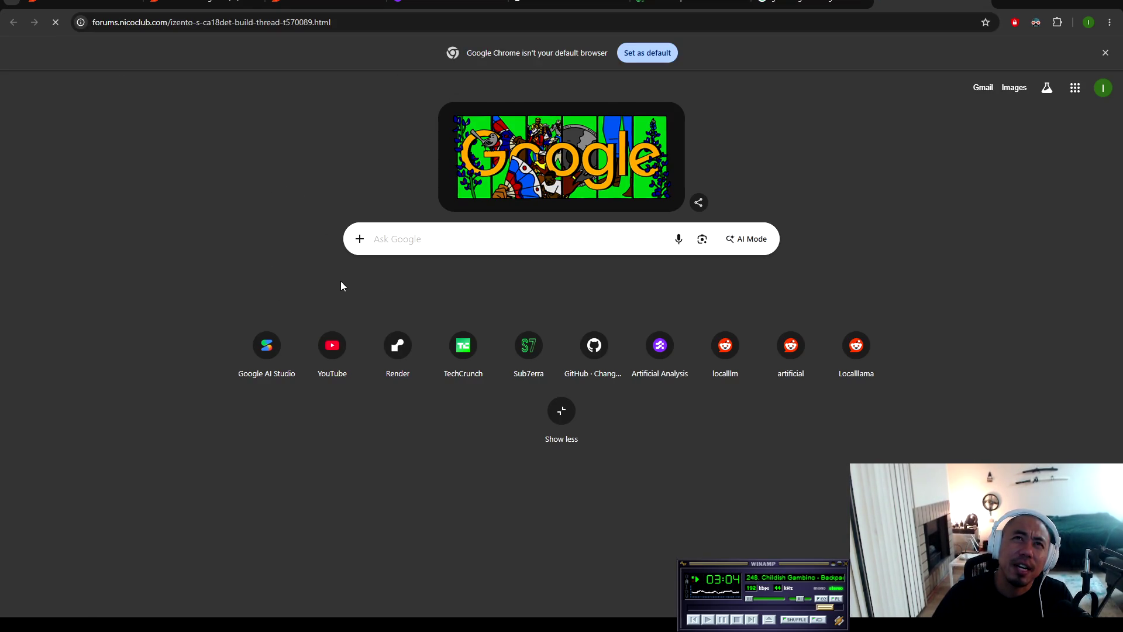
Step: Scroll the CA18DET build thread to the boost, oil pressure and oil temp gauge install post
scroll(483, 342, "down", 10)
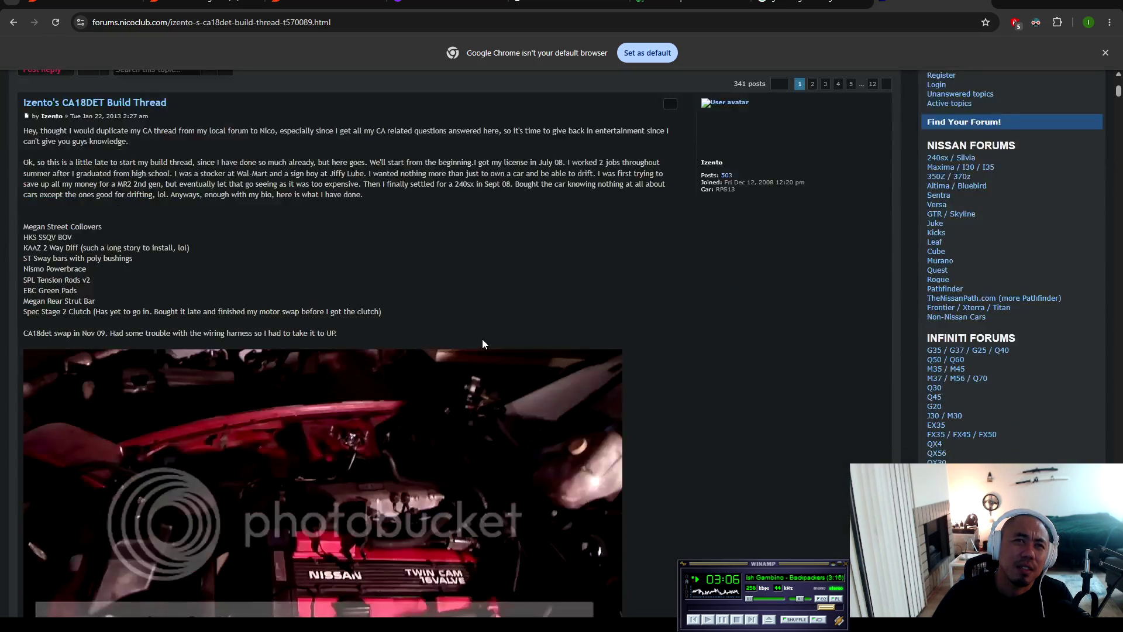
scroll(482, 347, "down", 20)
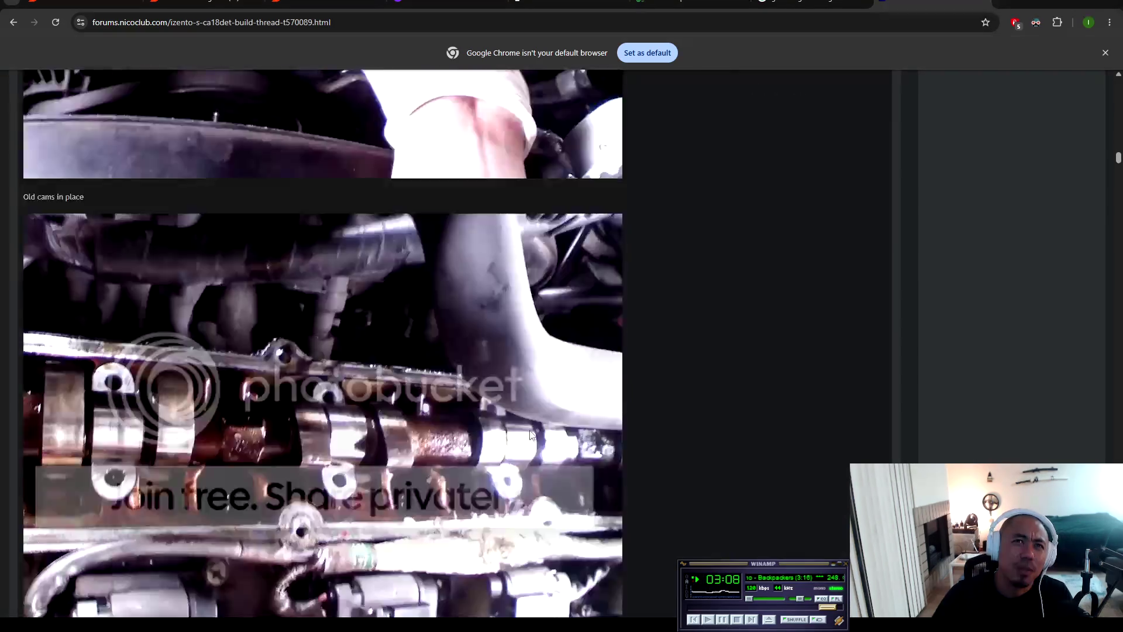
scroll(526, 448, "down", 20)
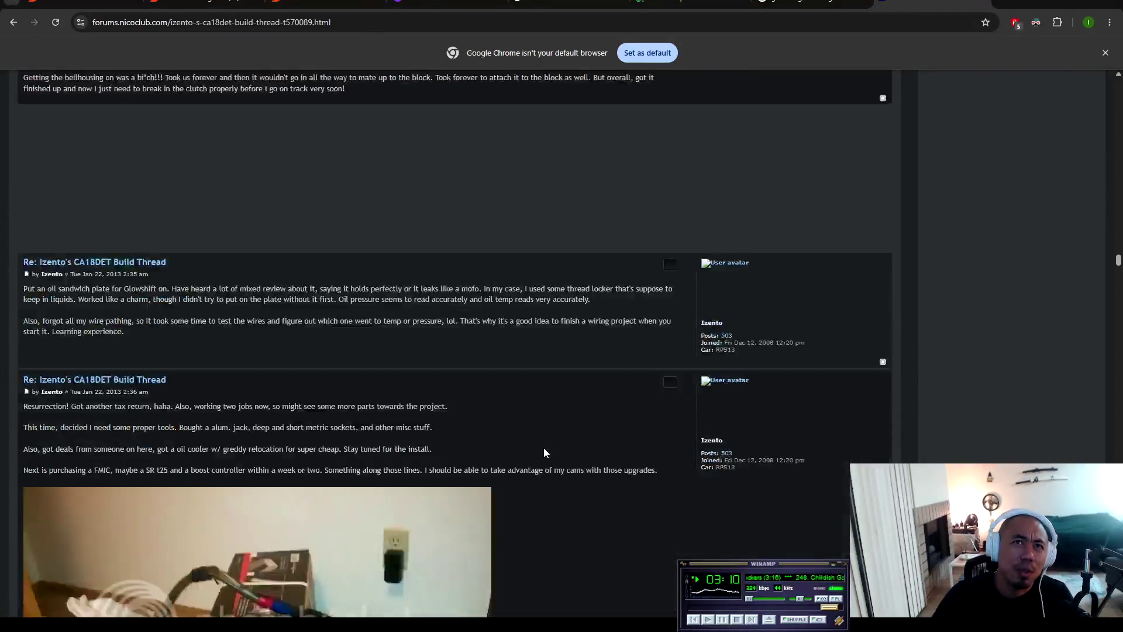
scroll(532, 444, "down", 8)
scroll(528, 430, "up", 4)
scroll(522, 433, "up", 15)
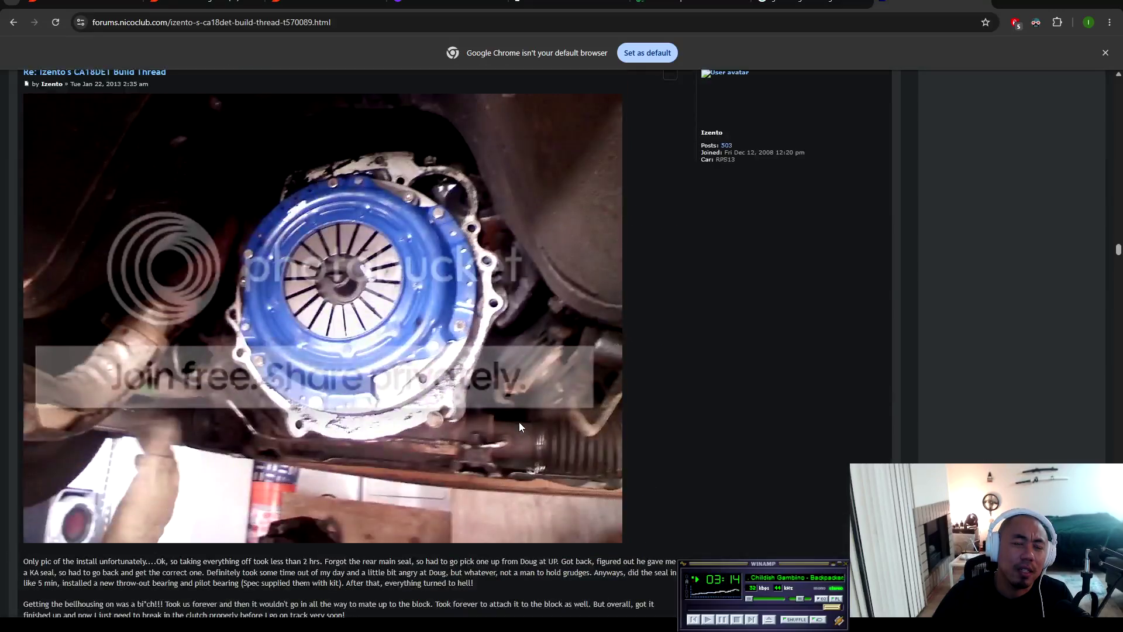
scroll(519, 426, "up", 5)
scroll(522, 430, "down", 1)
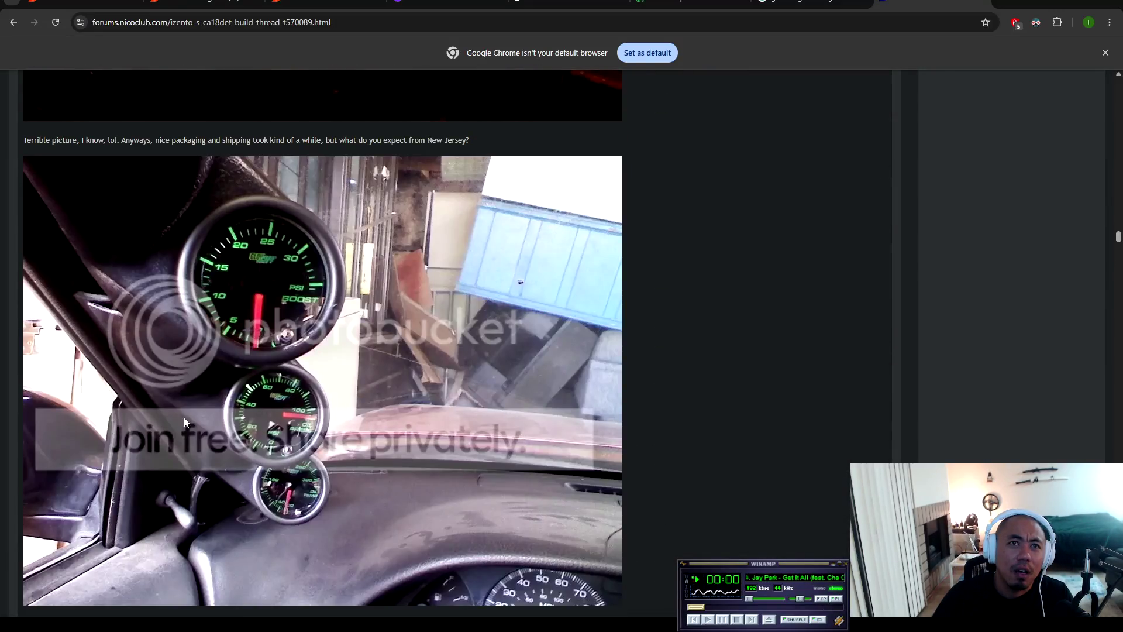
scroll(381, 527, "down", 3)
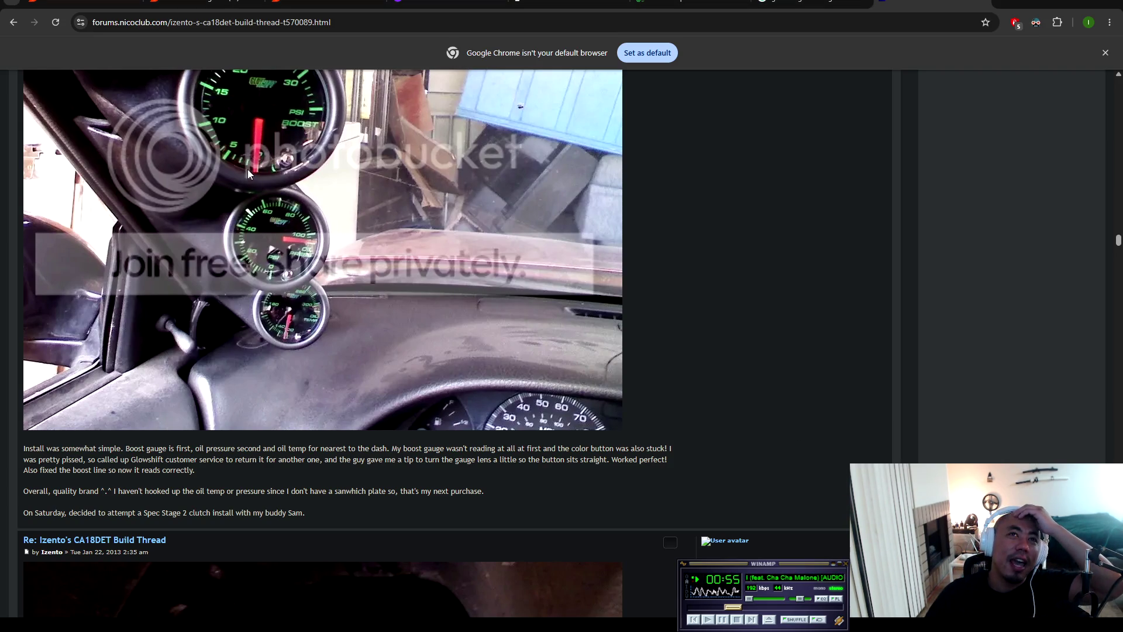
scroll(248, 164, "up", 1)
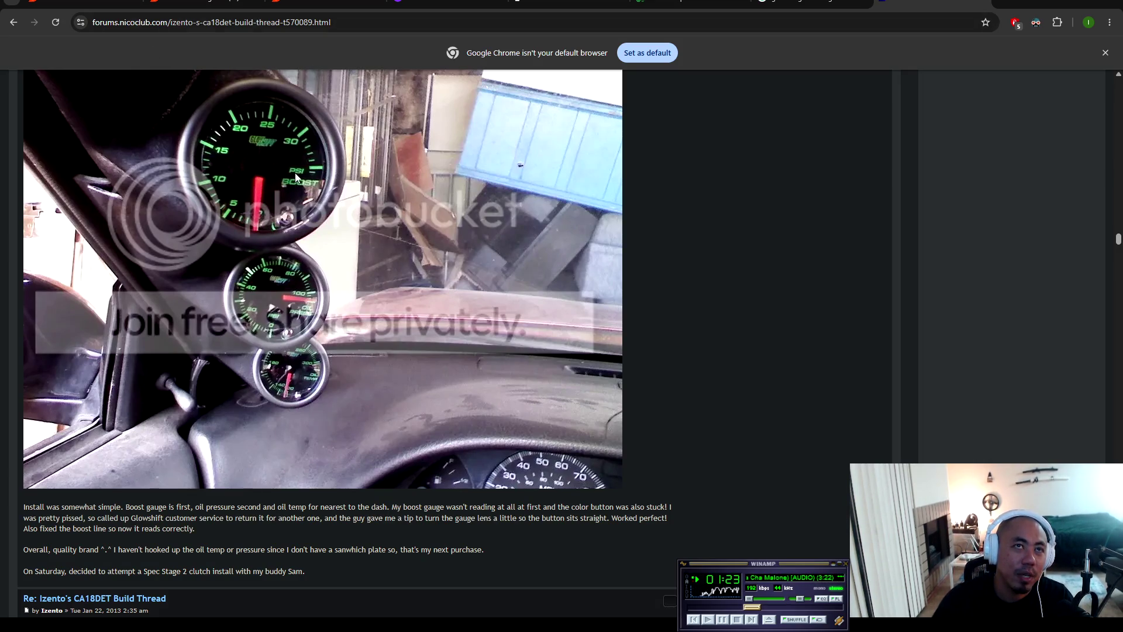
scroll(366, 183, "down", 3)
Step: Move through the thread to page 11 and the post about mounting a fire extinguisher with rivnuts
scroll(1030, 234, "down", 5)
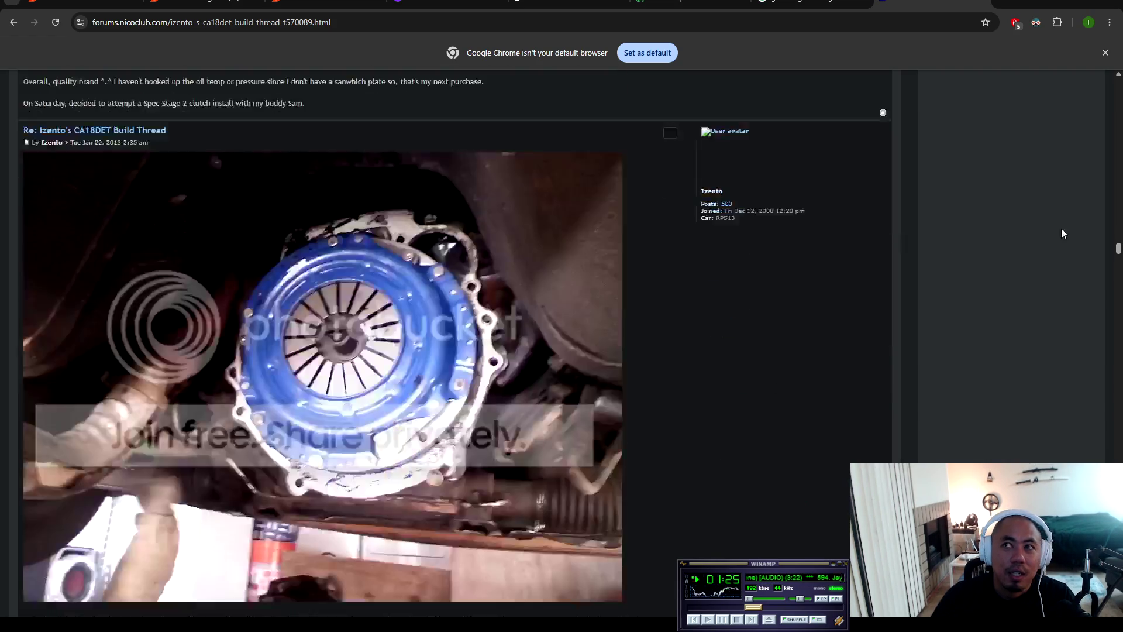
left_click_drag(1118, 250, 1118, 611)
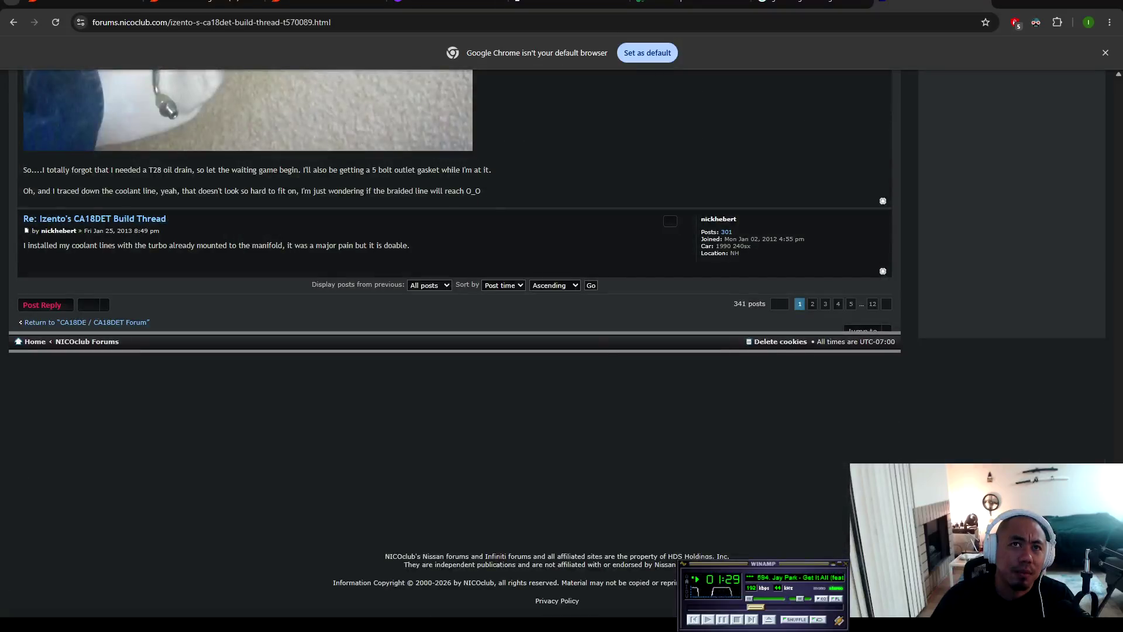
left_click(812, 303)
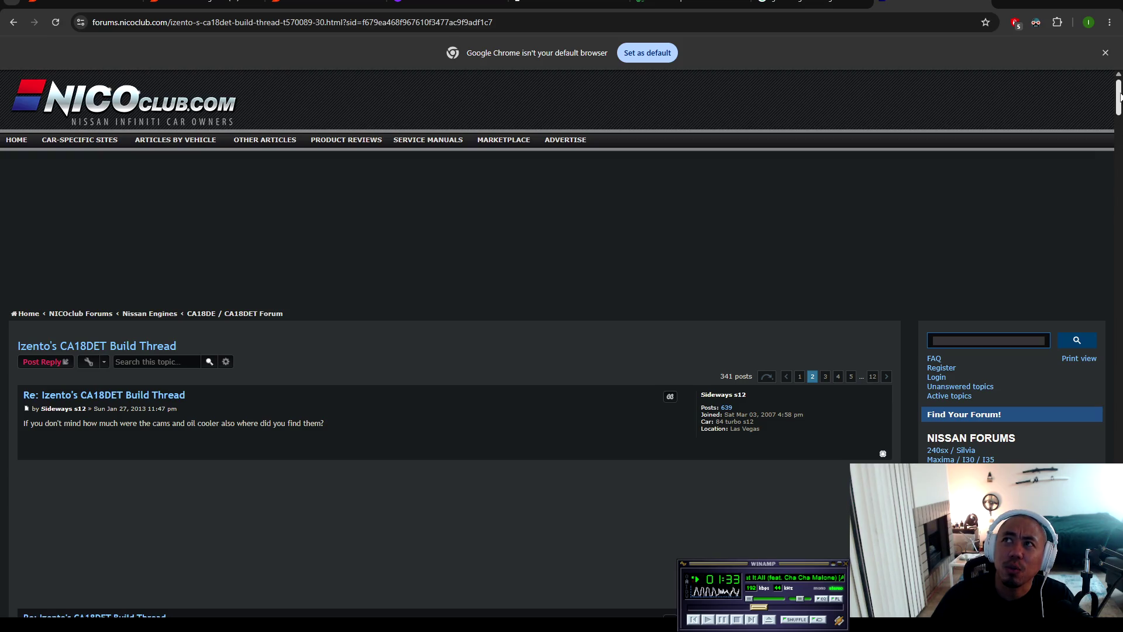
left_click(872, 377)
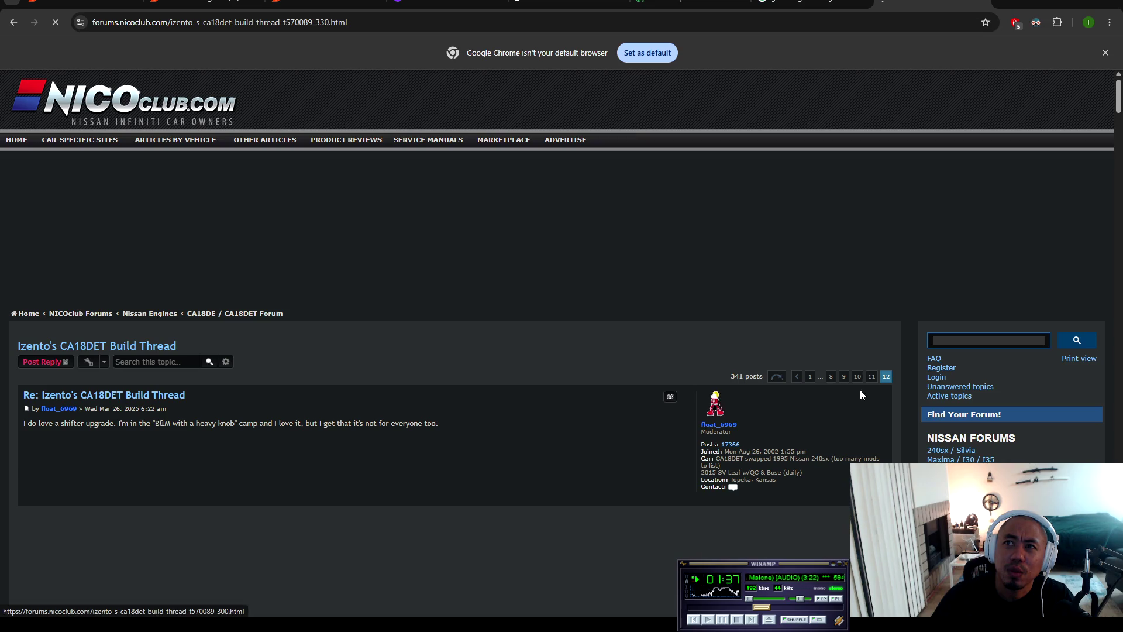
left_click(871, 377)
scroll(668, 288, "down", 10)
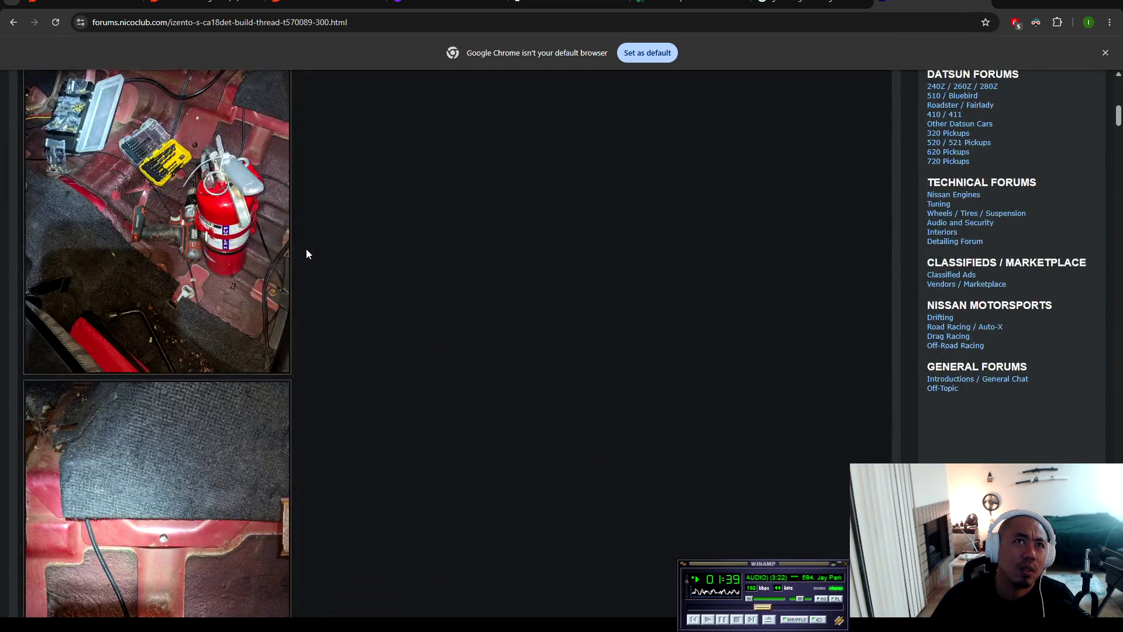
scroll(310, 253, "up", 5)
scroll(117, 264, "down", 3)
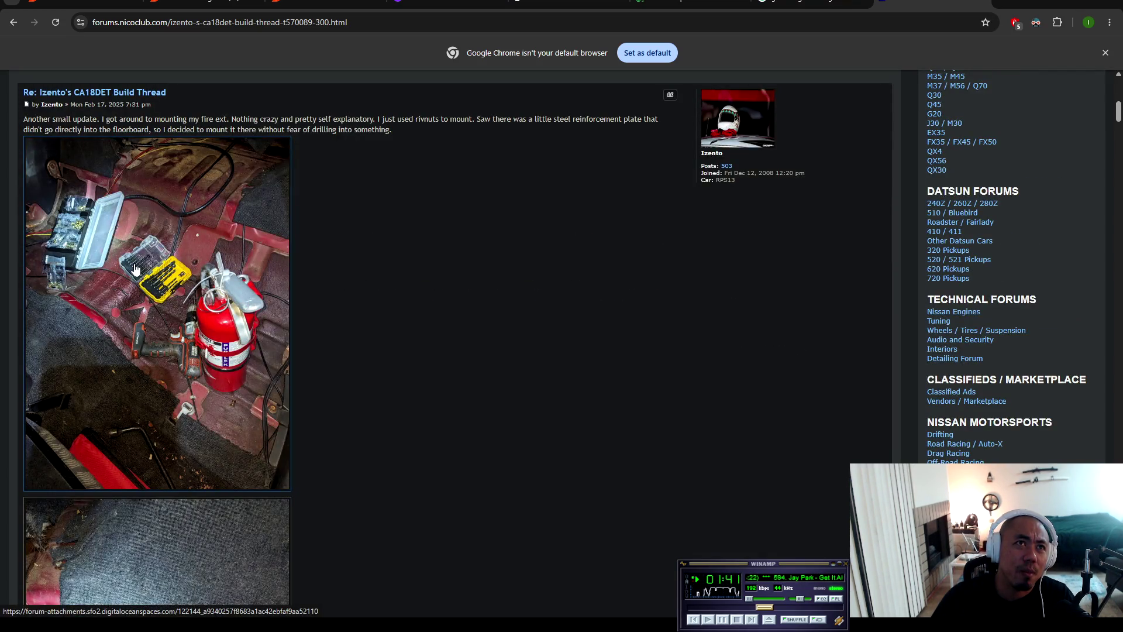
scroll(135, 258, "down", 3)
scroll(164, 352, "up", 5)
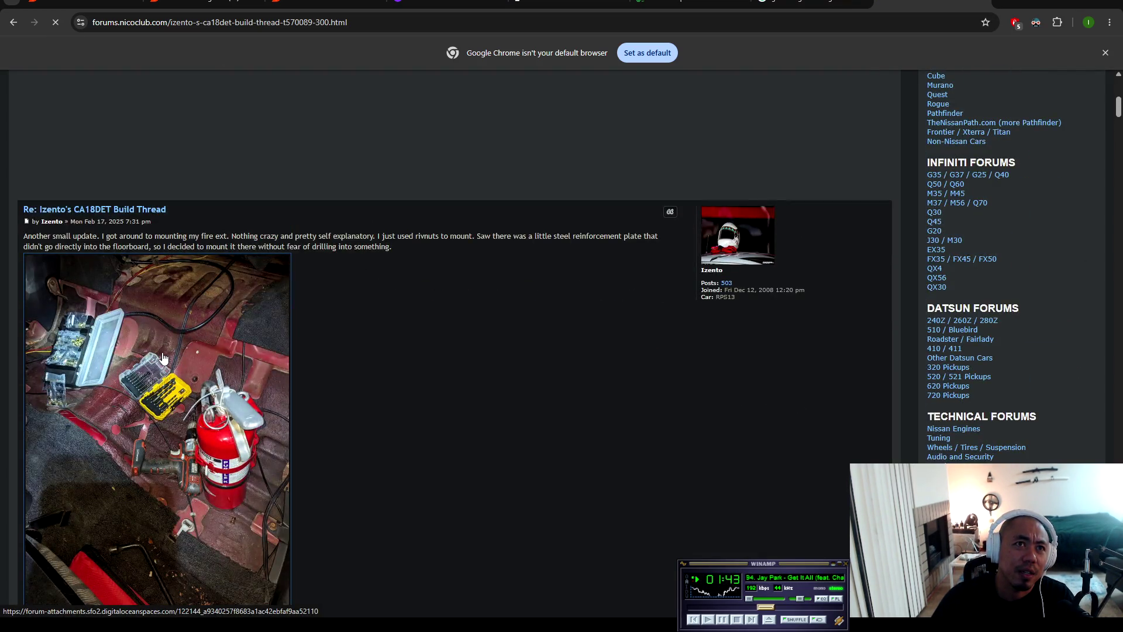
left_click(164, 359)
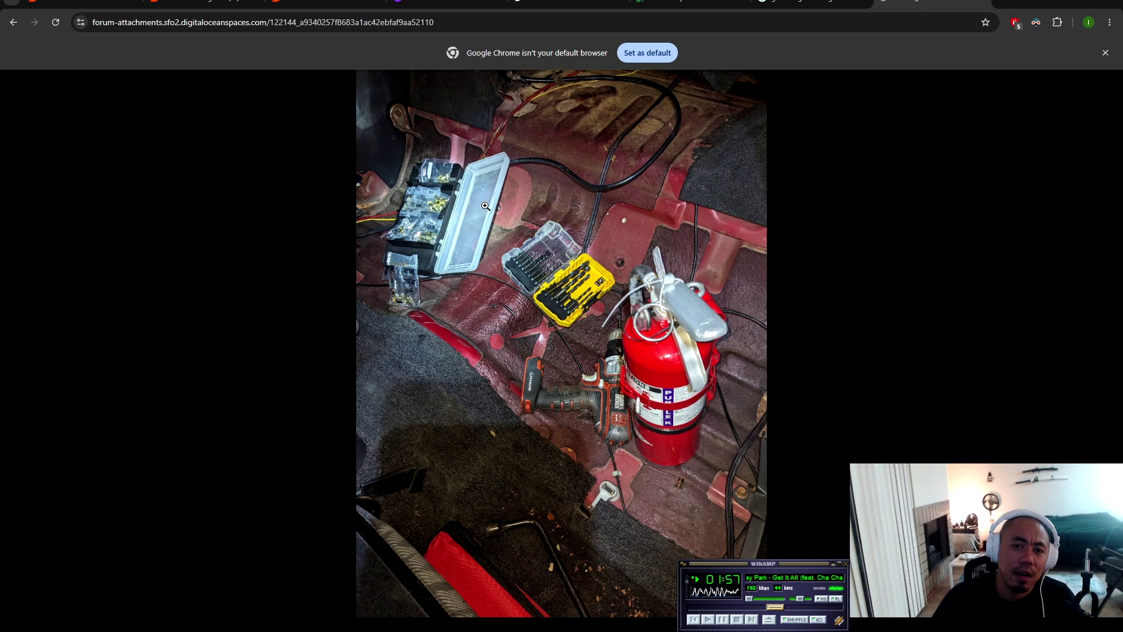
left_click(1107, 54)
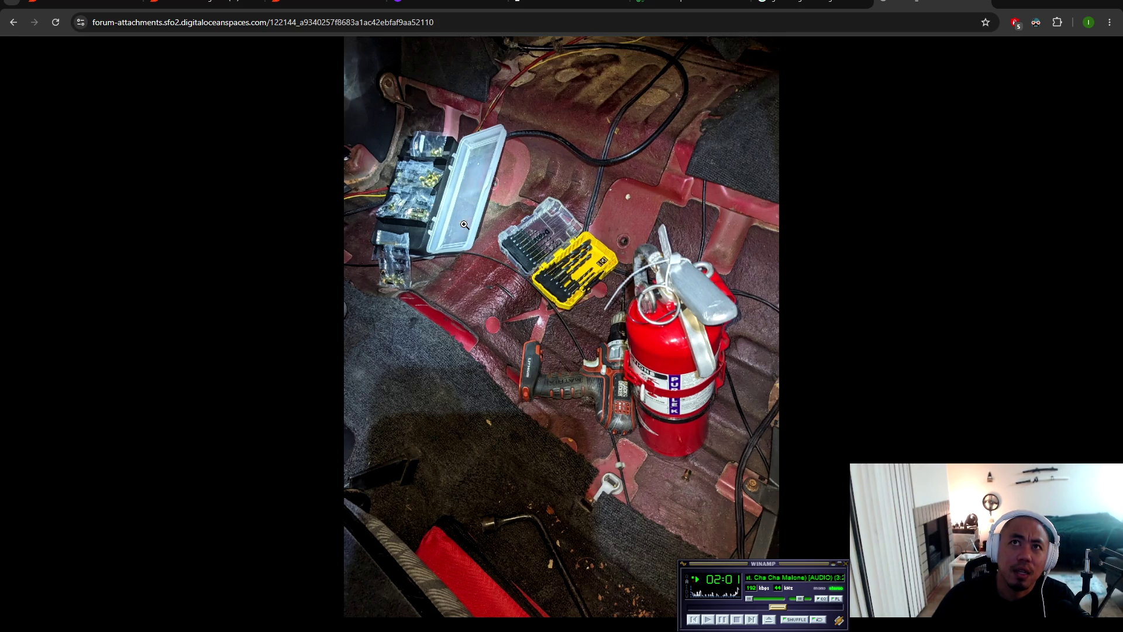
left_click(10, 22)
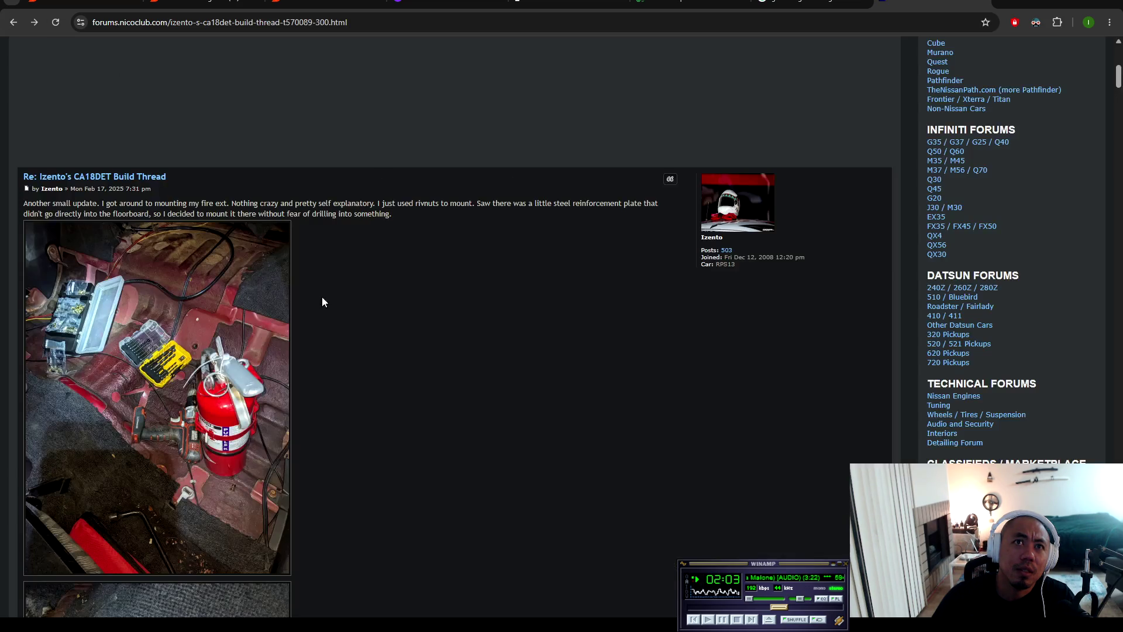
scroll(298, 326, "down", 10)
scroll(130, 210, "down", 9)
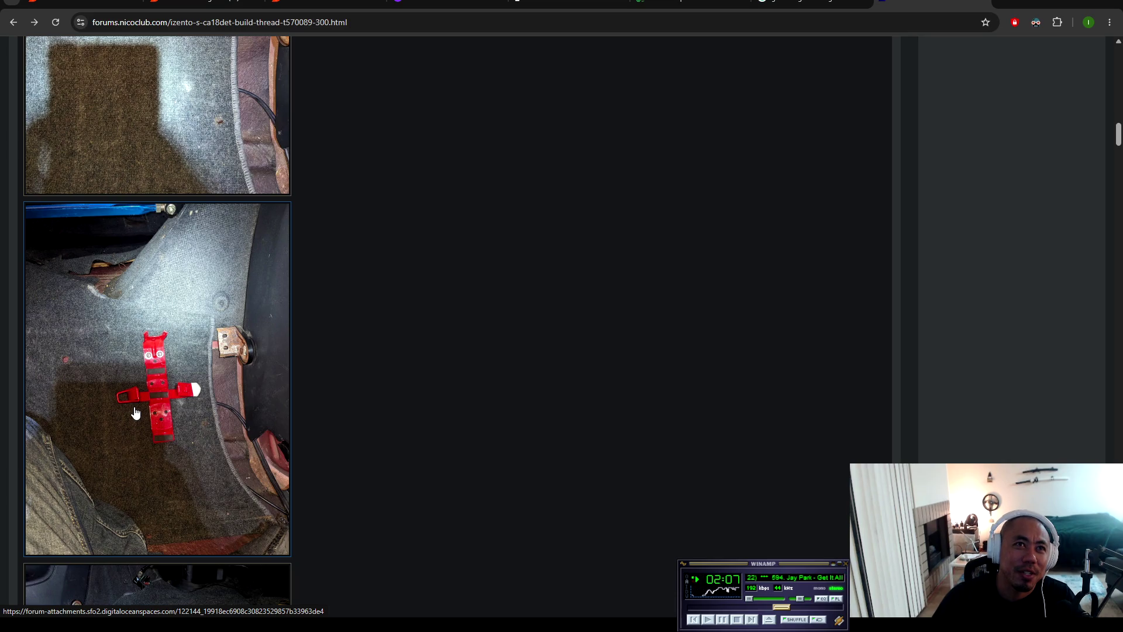
scroll(107, 384, "down", 6)
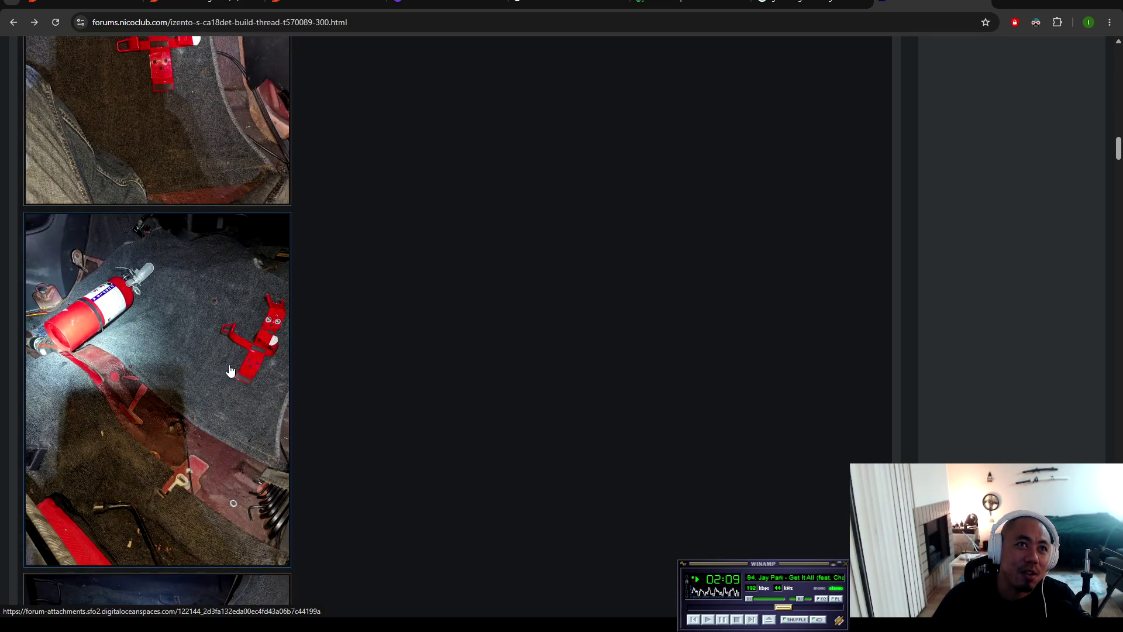
scroll(234, 339, "down", 7)
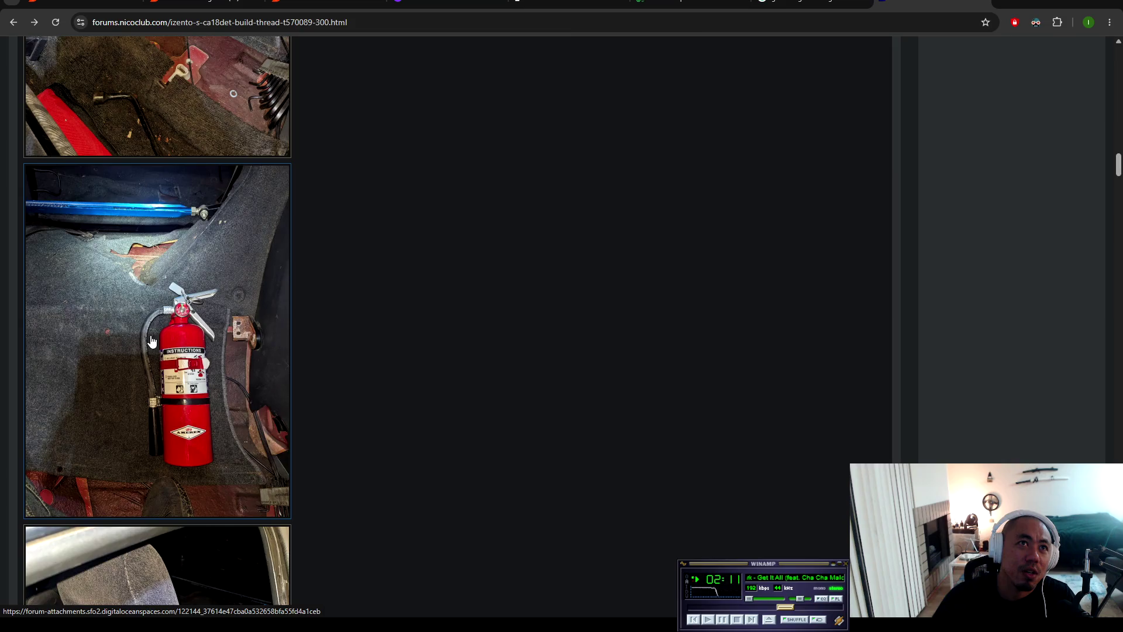
left_click(127, 341)
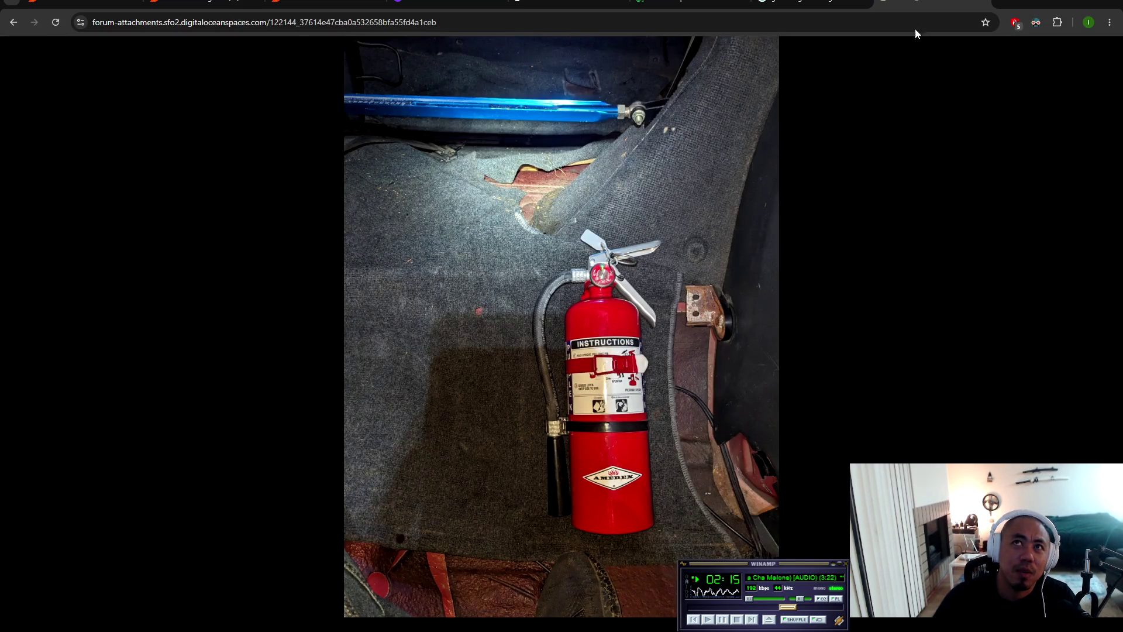
left_click(19, 24)
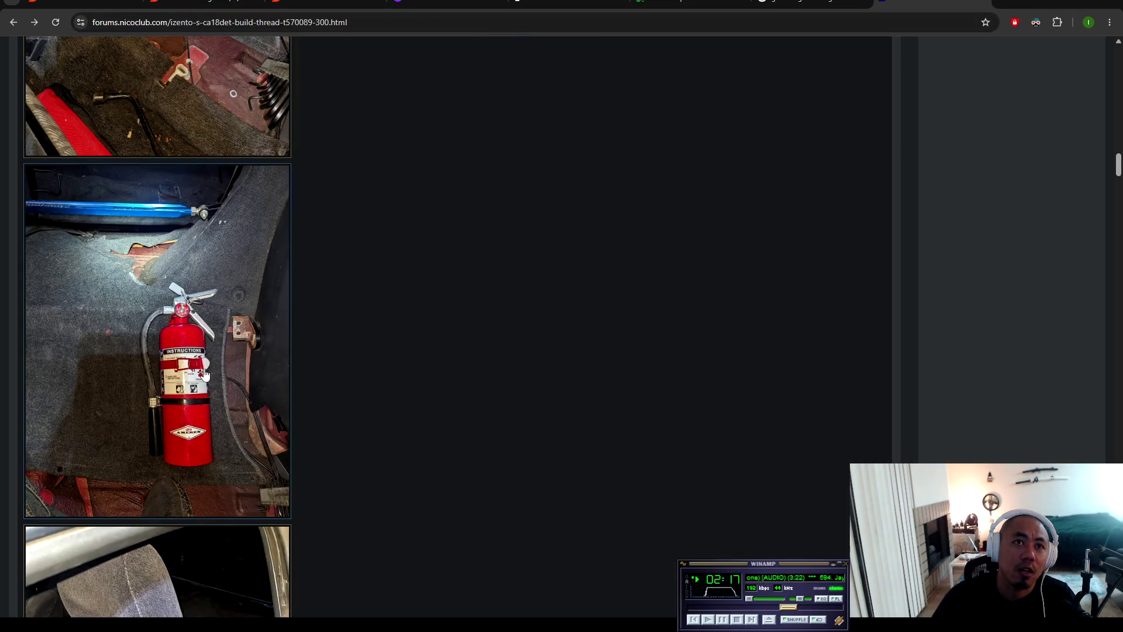
scroll(192, 323, "down", 3)
left_click(199, 410)
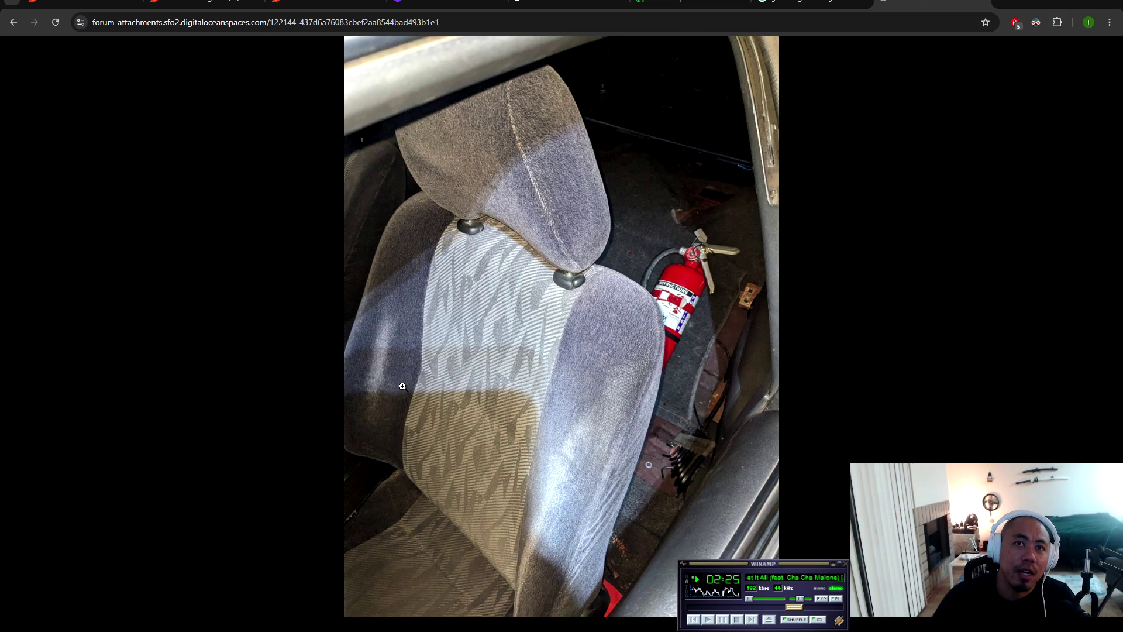
left_click(12, 23)
scroll(321, 372, "down", 5)
scroll(145, 286, "up", 2)
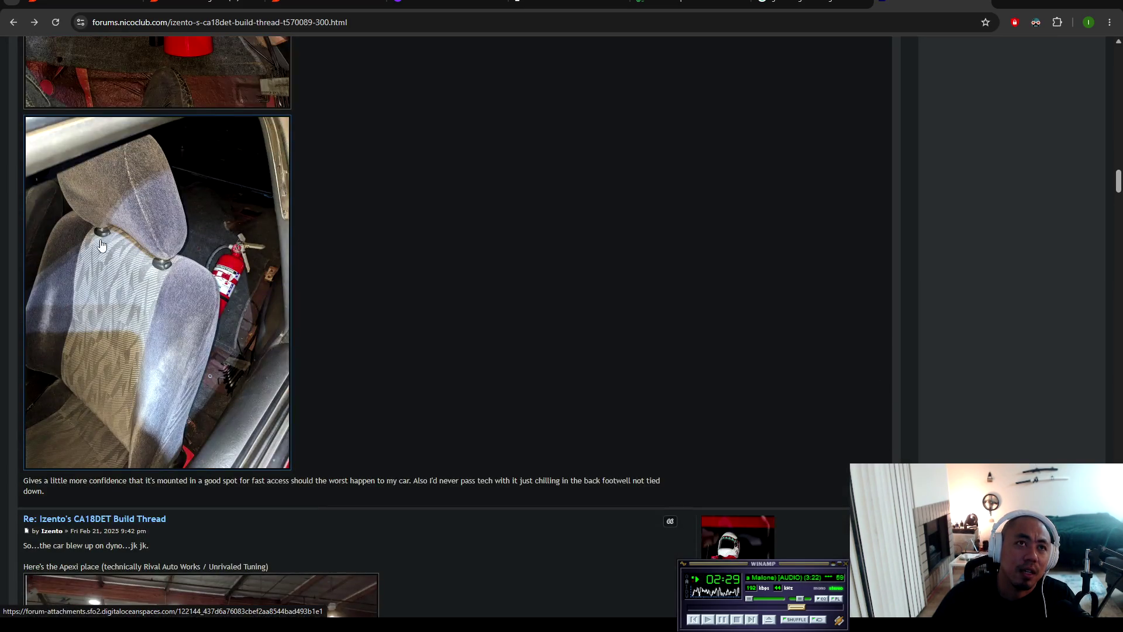
left_click(145, 286)
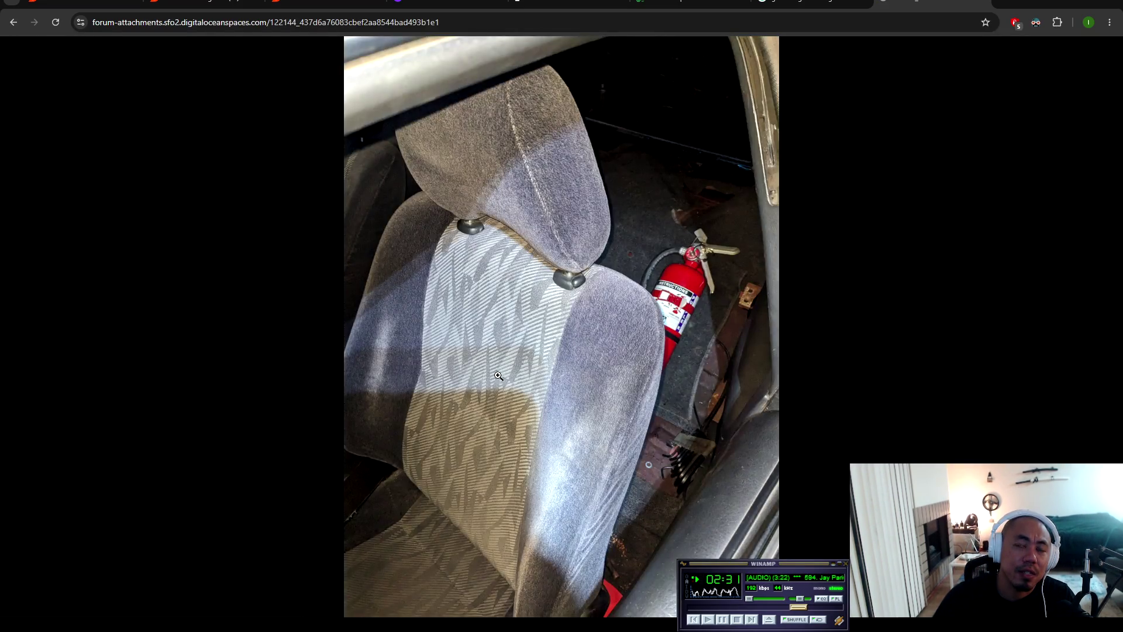
left_click(13, 23)
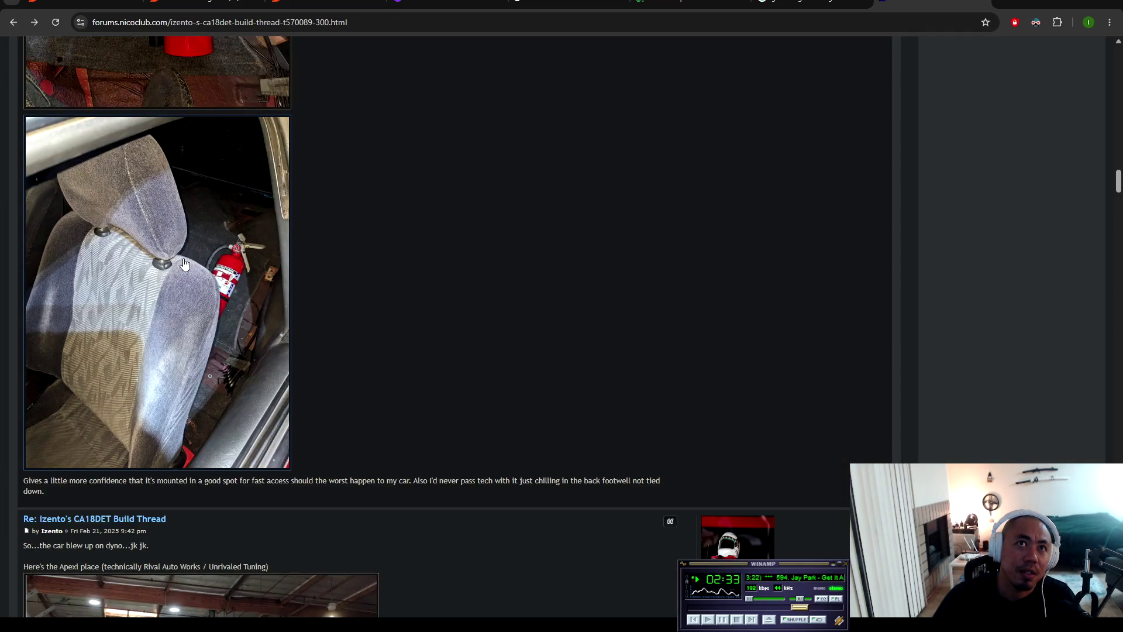
scroll(151, 362, "down", 4)
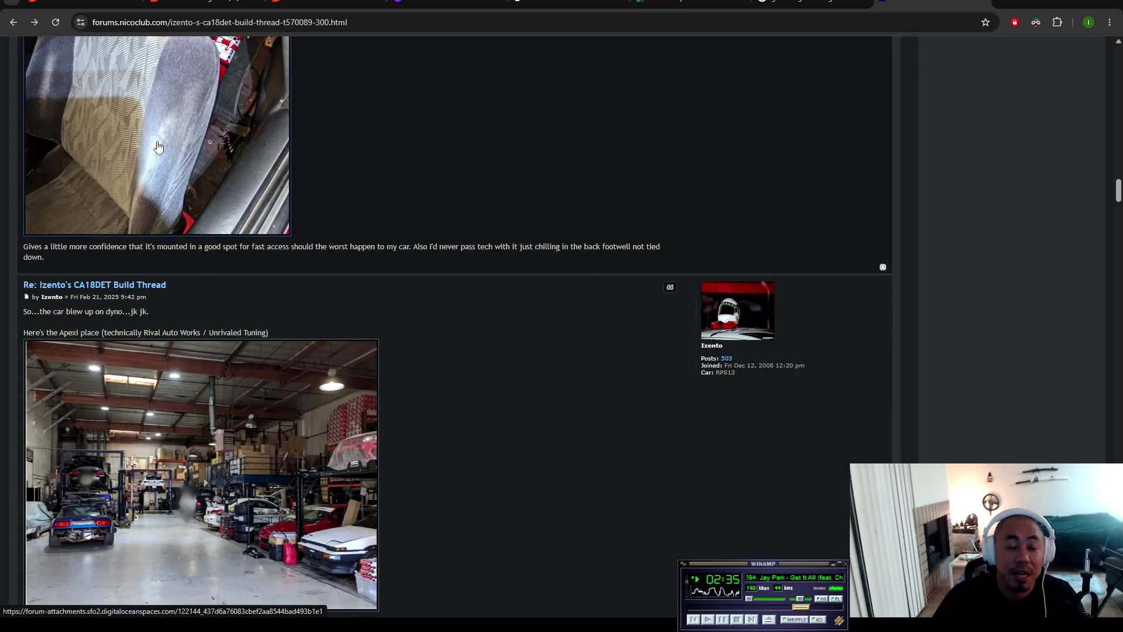
scroll(416, 184, "up", 4)
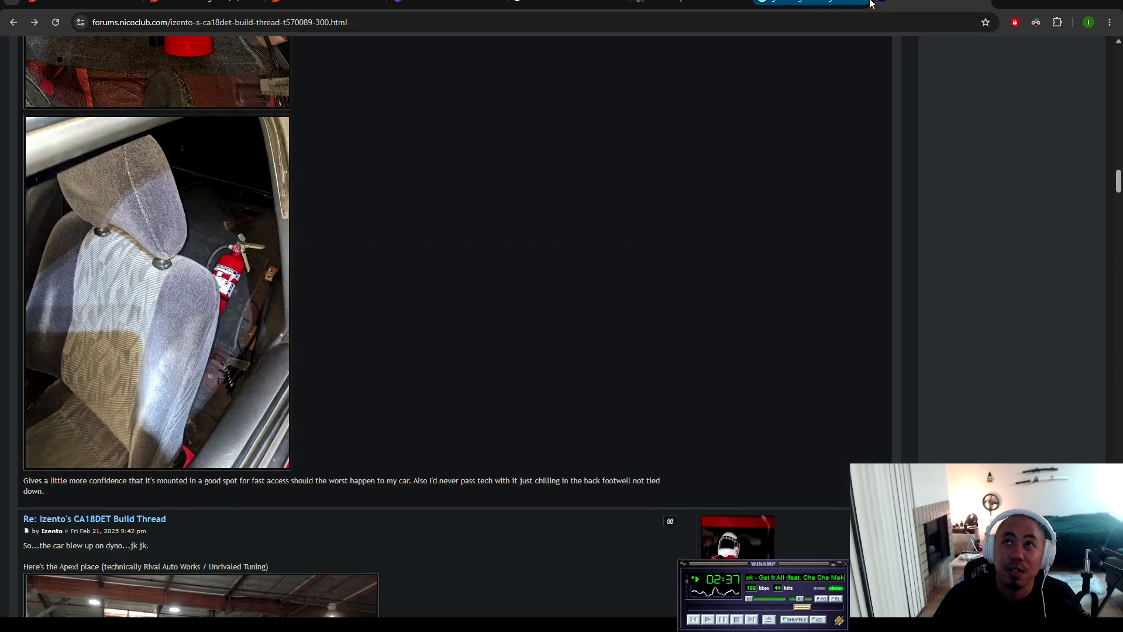
scroll(350, 221, "up", 3)
left_click(275, 431)
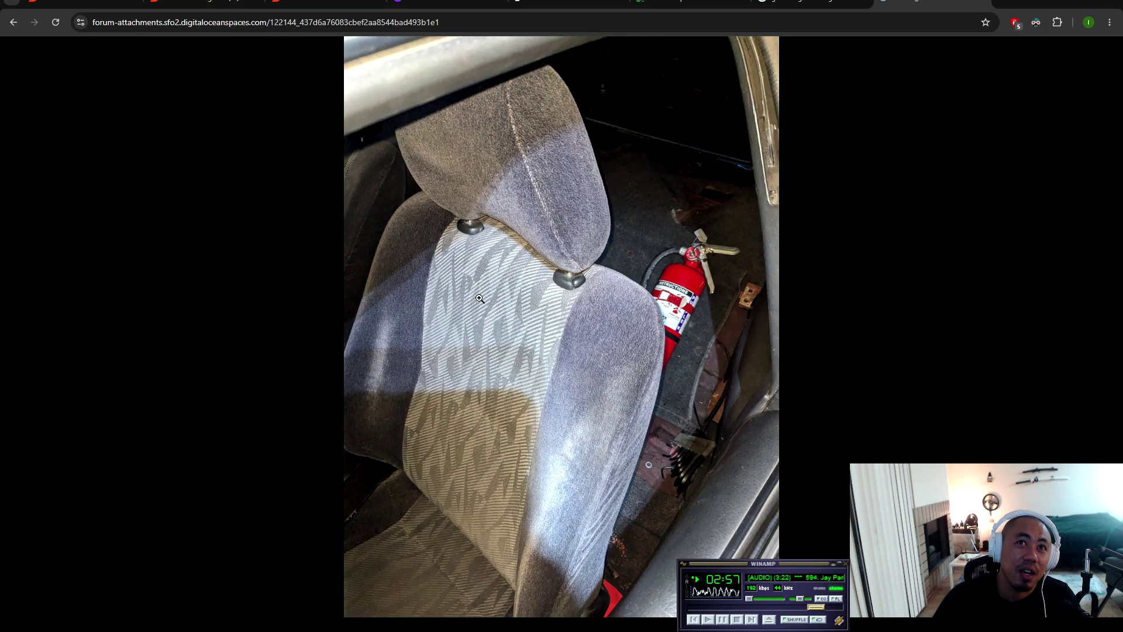
left_click(14, 24)
scroll(127, 373, "down", 5)
scroll(127, 373, "down", 5)
scroll(503, 299, "up", 11)
key("alt+Right")
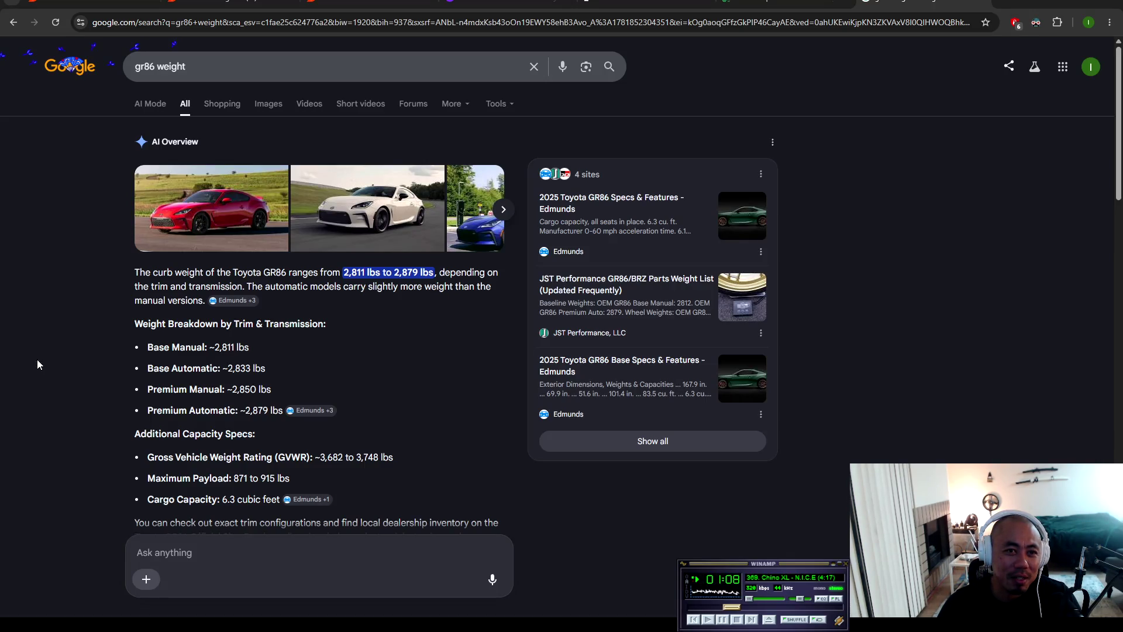
Step: Replace the 'gr86 weight' query with 'nz ecu'
left_click(263, 69)
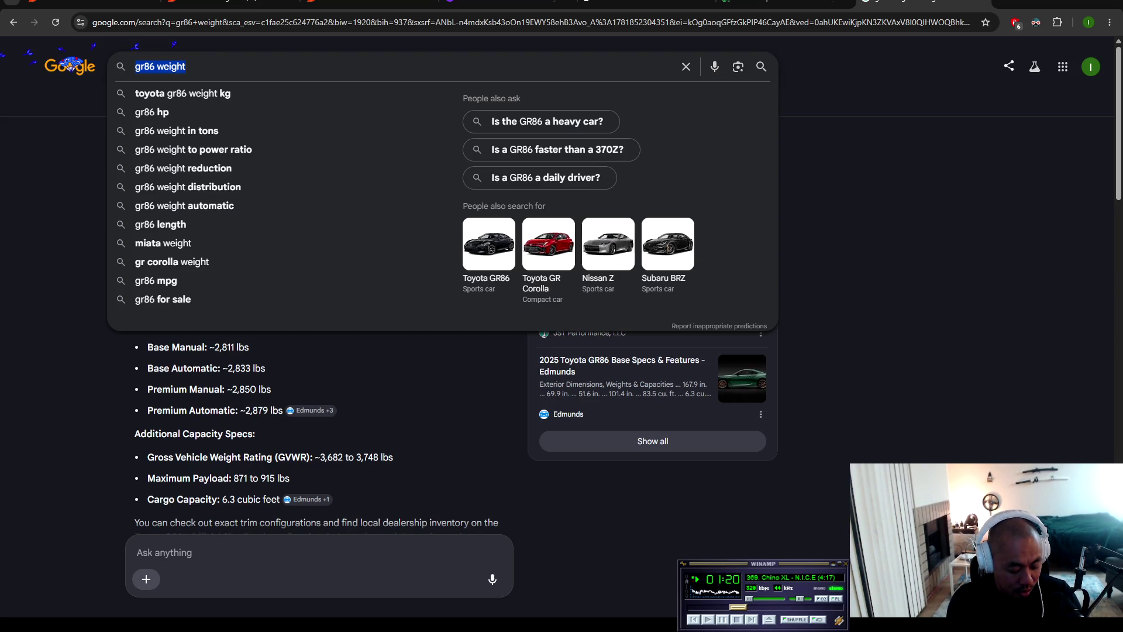
type("nz")
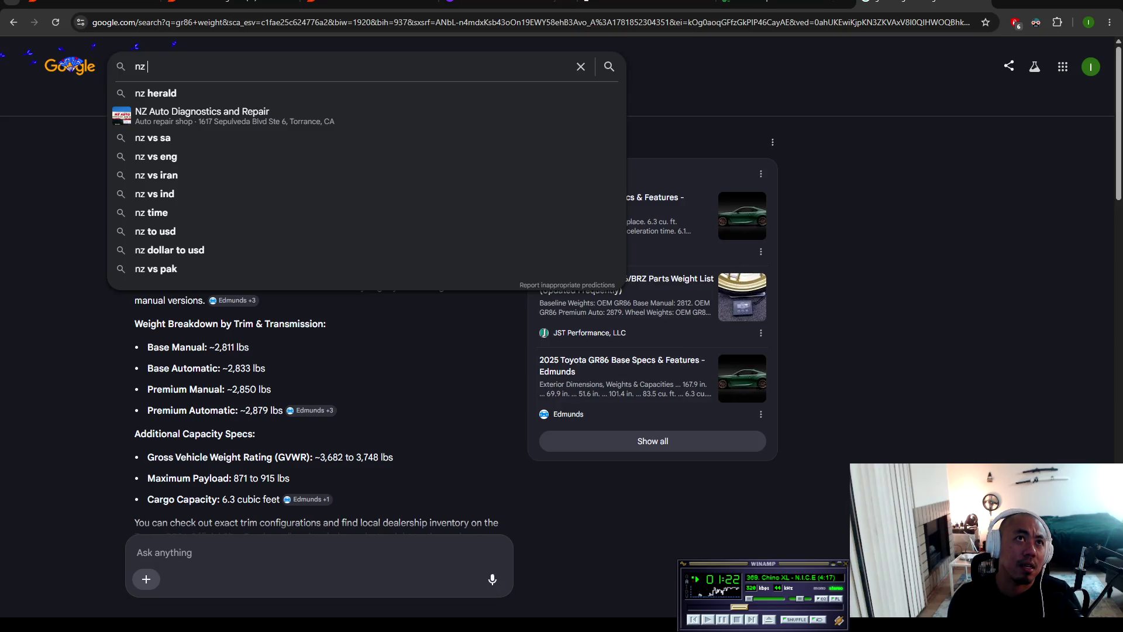
type(" ecu")
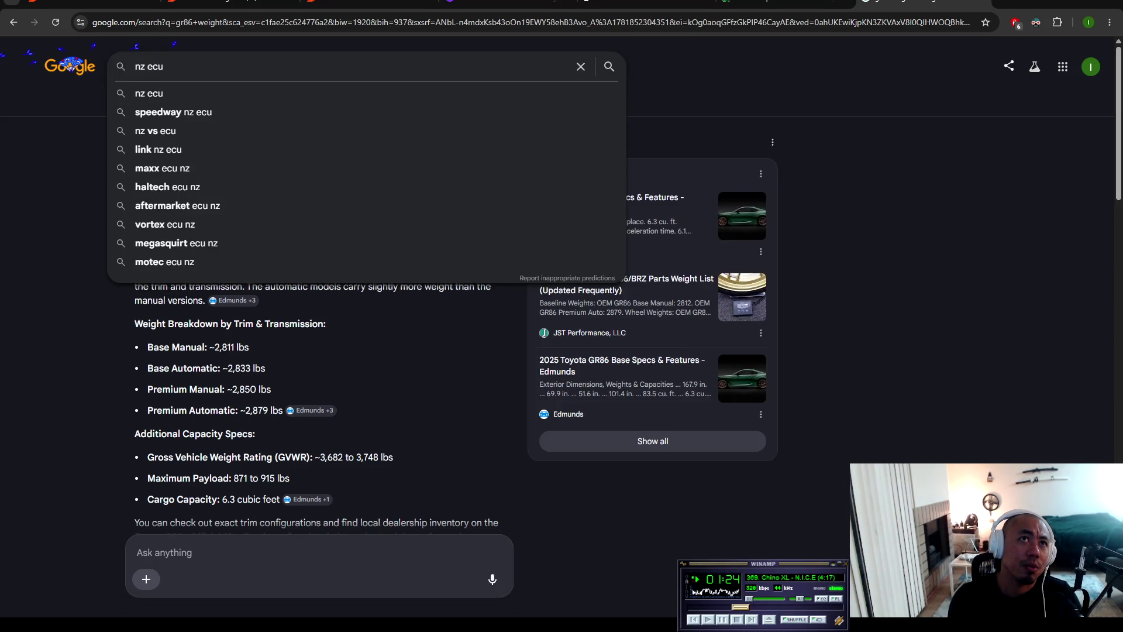
Step: Search Google for 'link ecu nz'
key("ctrl+a")
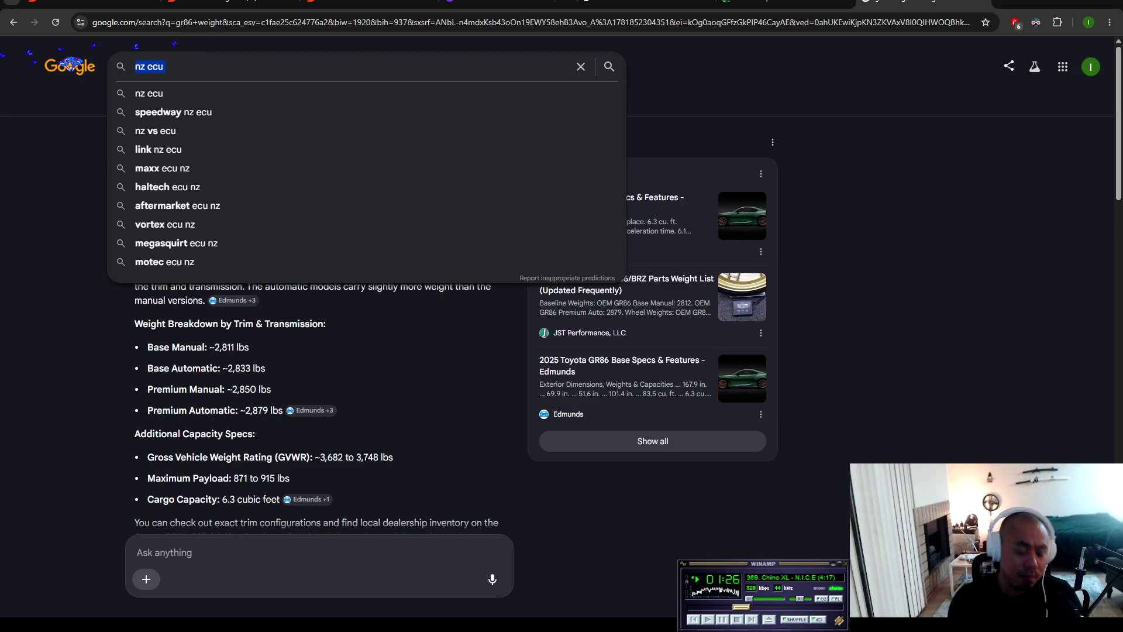
type("linkle")
key("BackSpace")
key("BackSpace")
type("ecu")
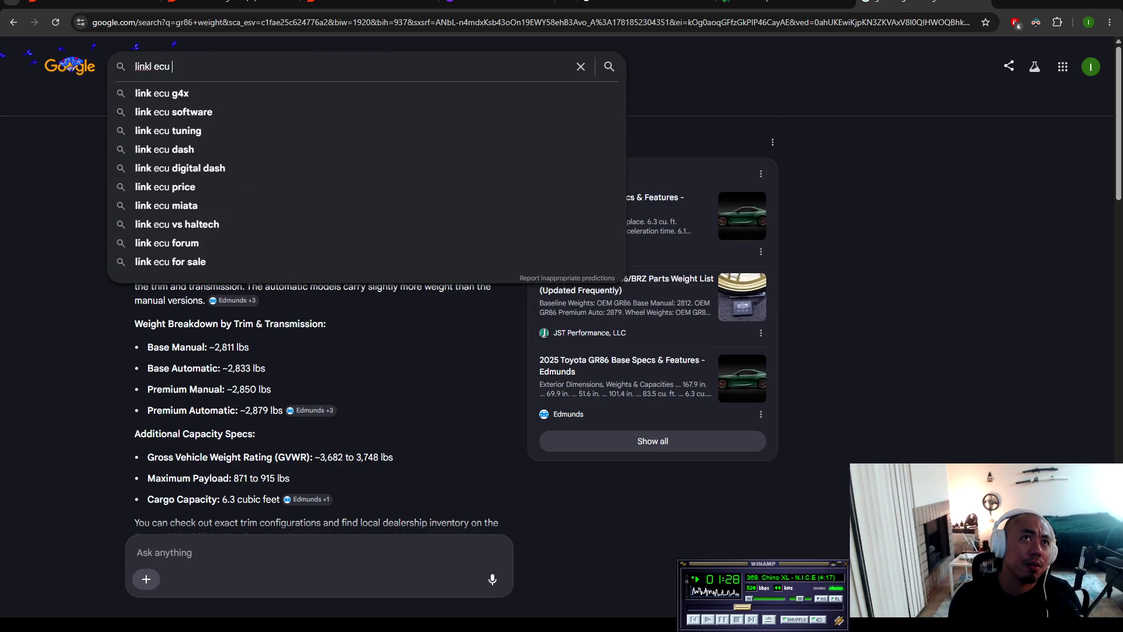
key("BackSpace")
key("BackSpace")
key("BackSpace")
type("le")
key("BackSpace")
key("BackSpace")
type("ecu z")
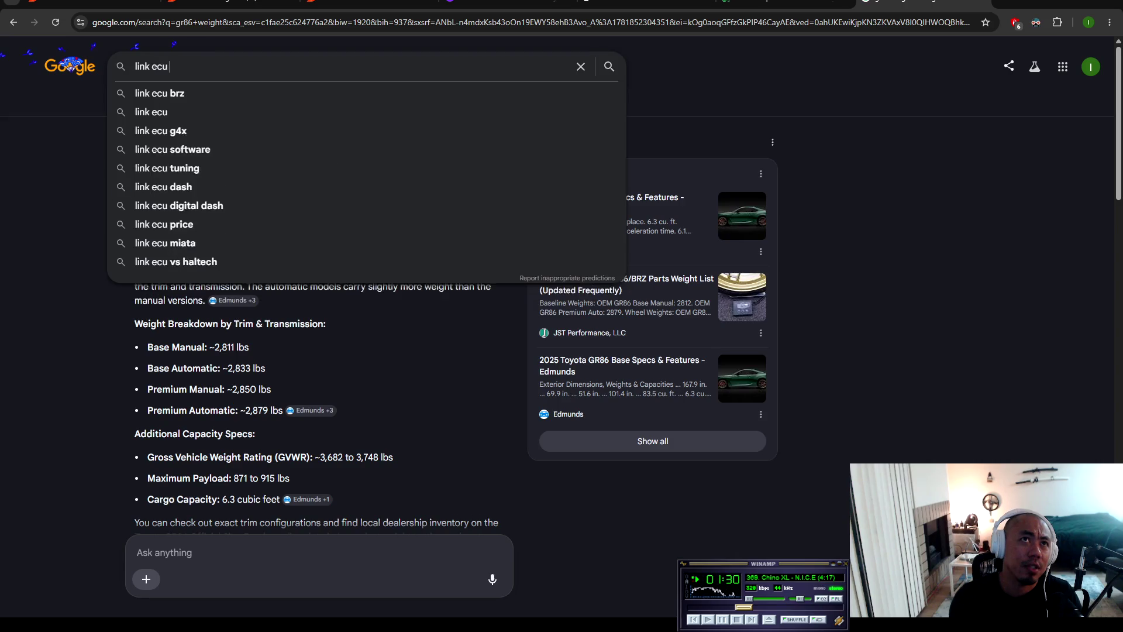
key("BackSpace")
type("nz")
key("Return")
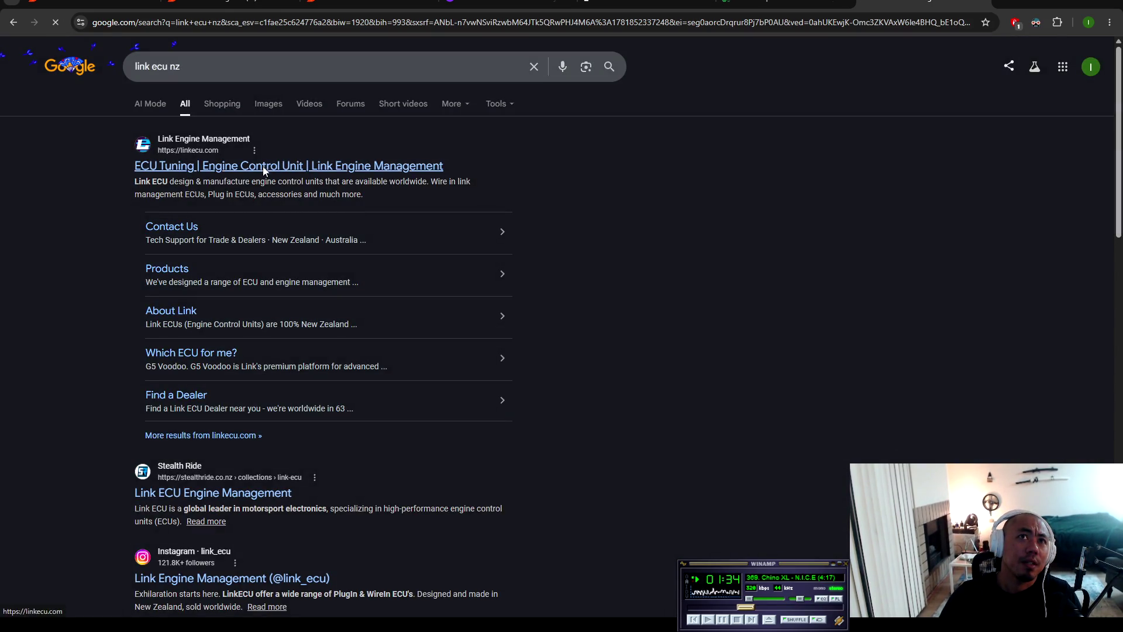
Step: Open the linkecu.com homepage, dismiss the newsletter popup, and go to Contact Us under About Link
left_click(261, 168)
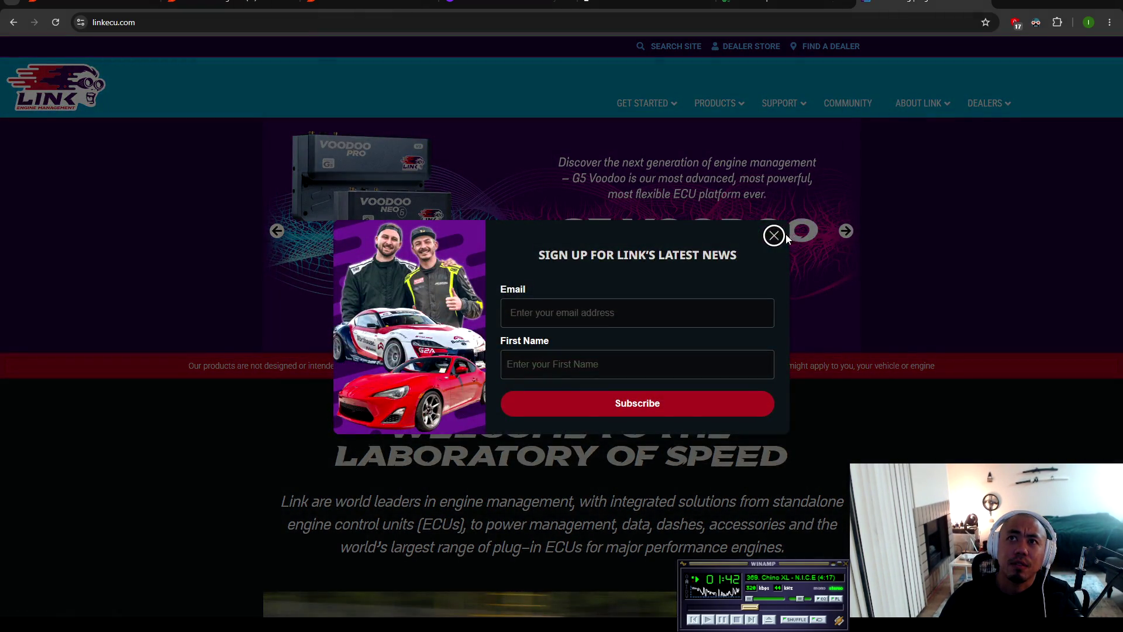
left_click(773, 235)
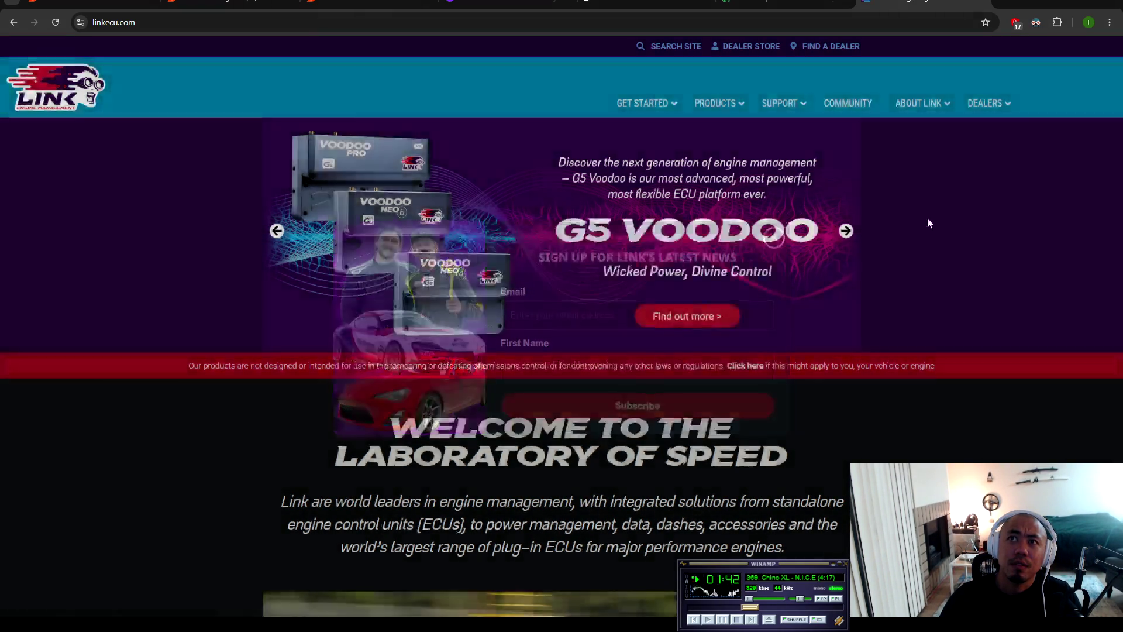
scroll(871, 176, "down", 2)
scroll(867, 166, "up", 2)
mouse_move(911, 104)
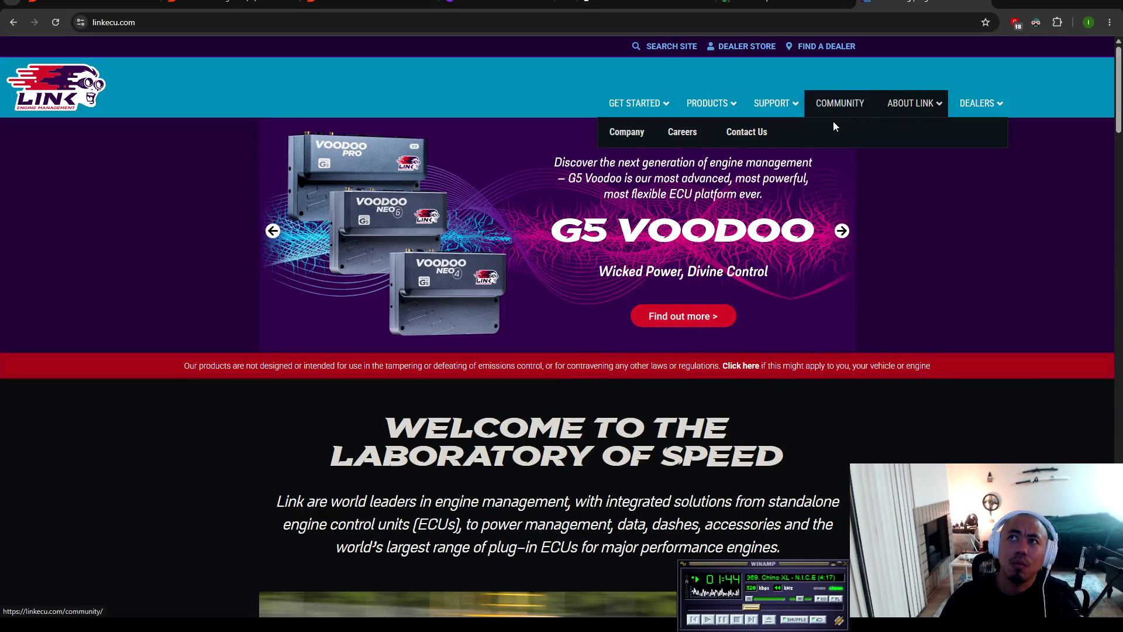
left_click(760, 138)
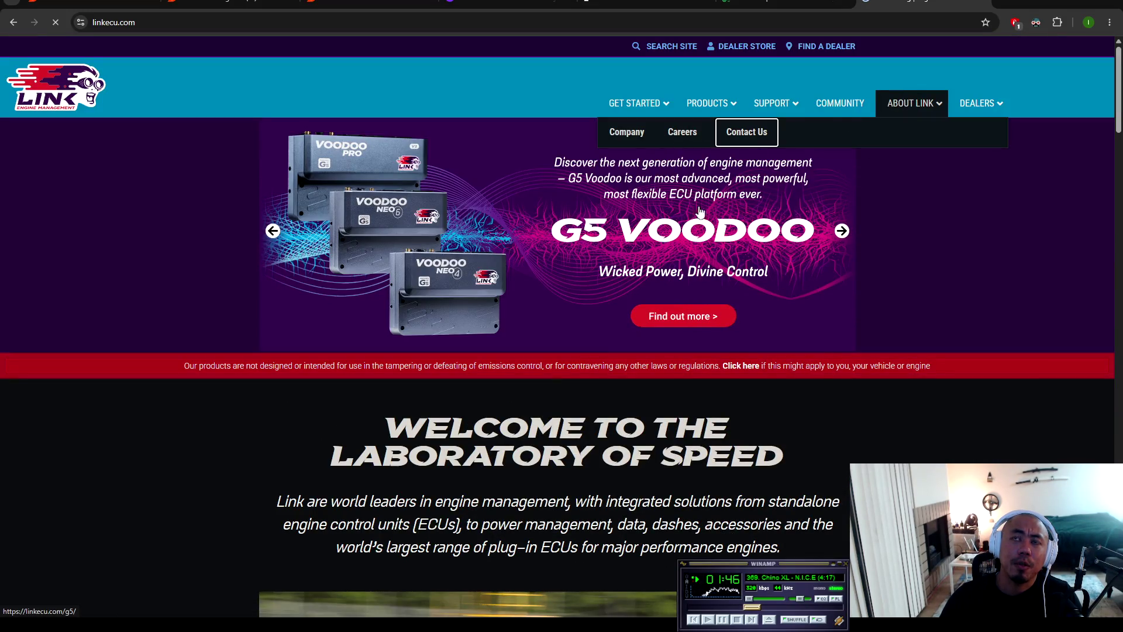
Step: Review the New Zealand sales office contact details on Link's Contact Us page, then open a new tab
scroll(773, 386, "down", 10)
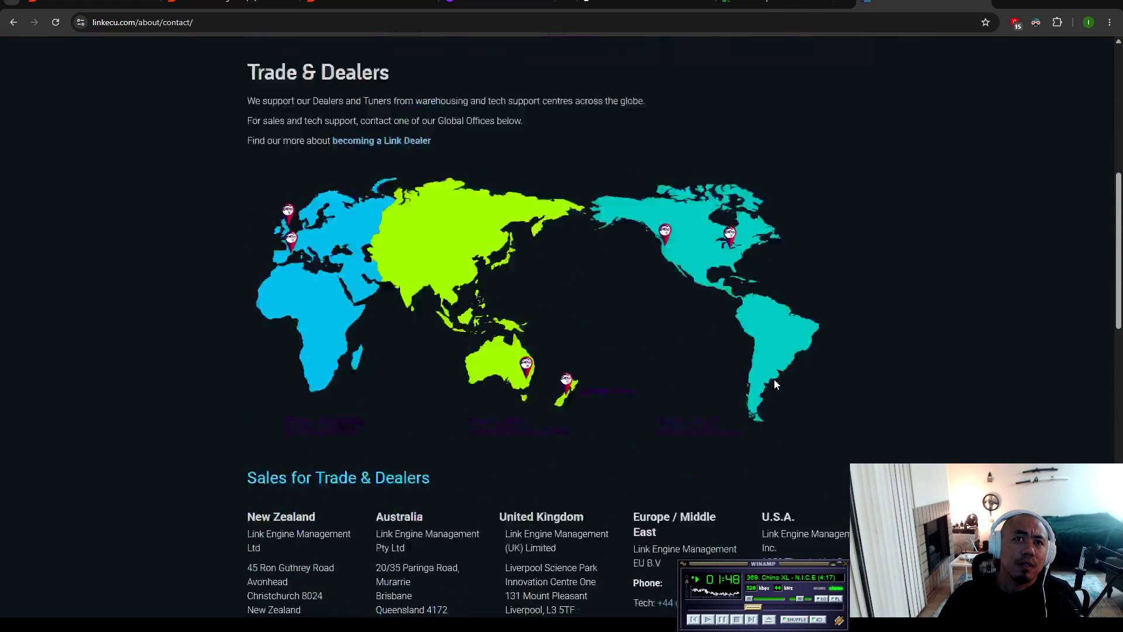
mouse_move(220, 347)
left_mouse_down()
mouse_move(318, 367)
mouse_move(326, 466)
left_mouse_up()
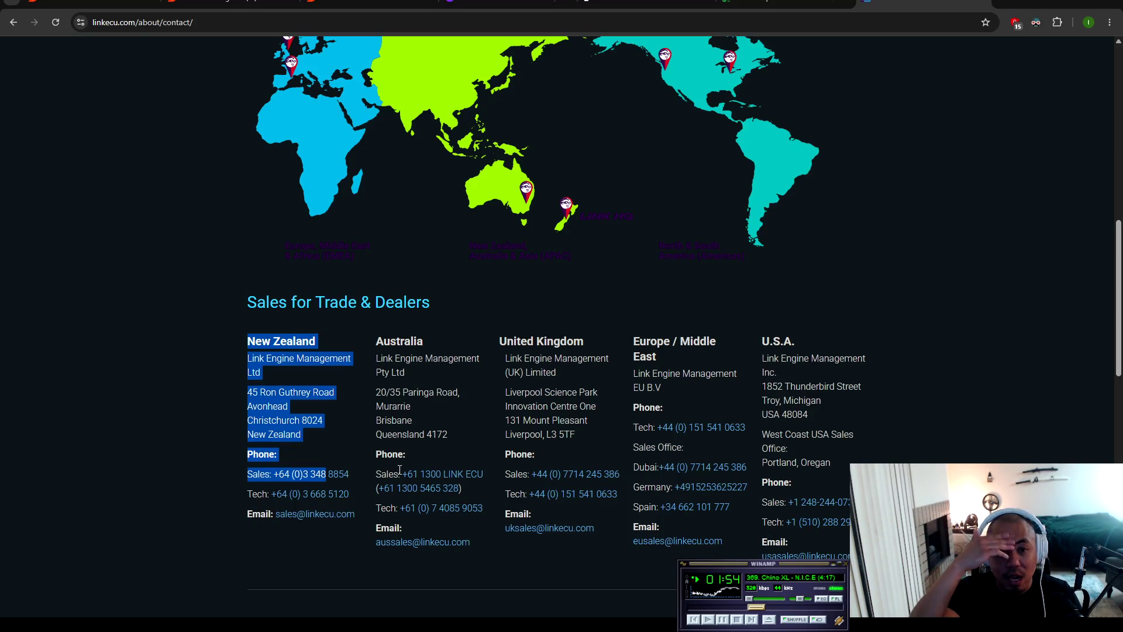
left_click(989, 396)
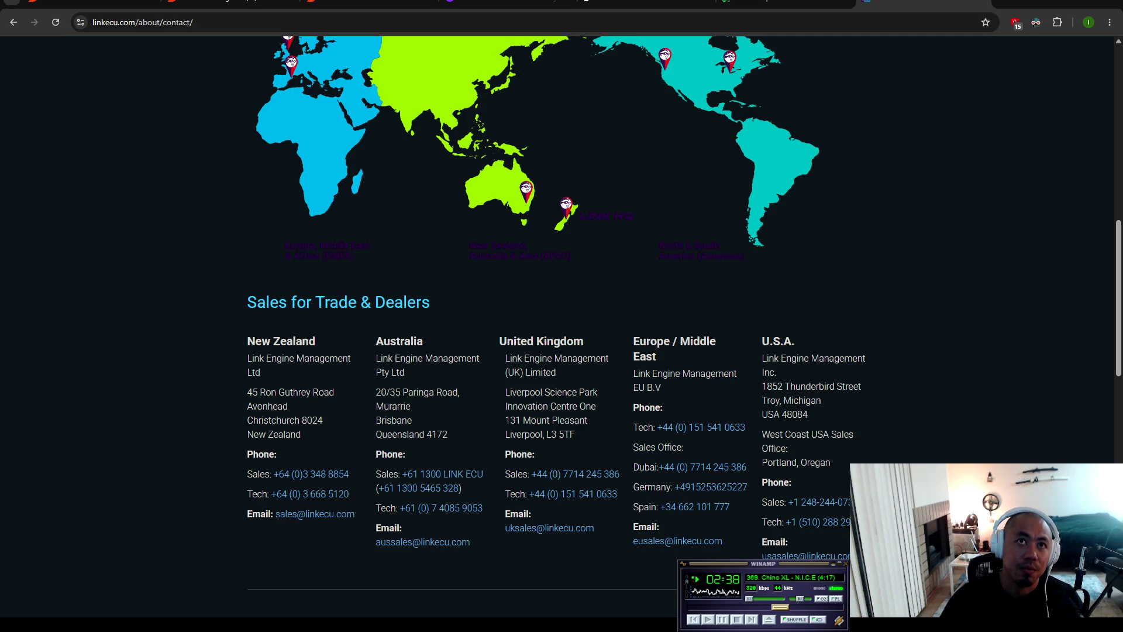
scroll(392, 419, "up", 3)
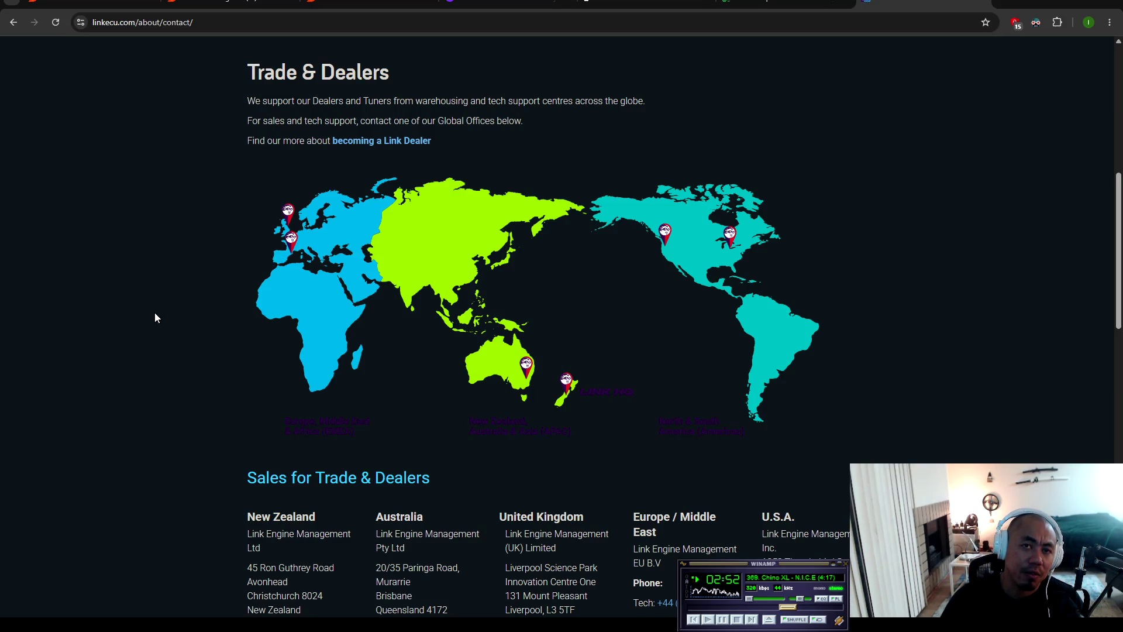
key("ctrl+t")
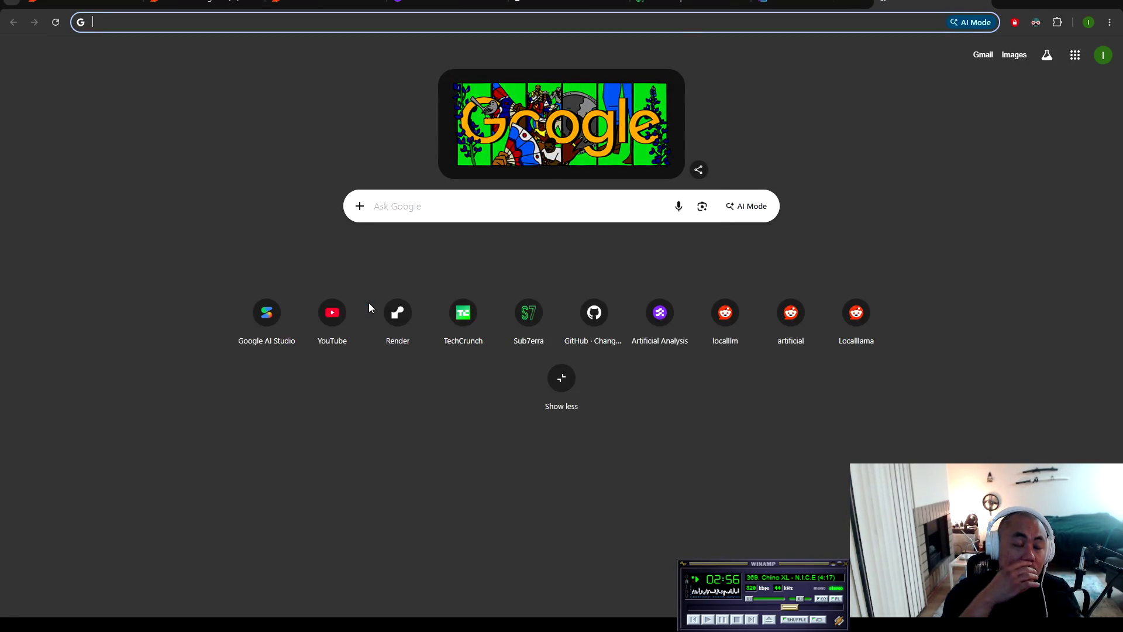
Step: Search Google for 'atkin rotary' and open the Atkins Rotary Specialties Inc map location
type("a")
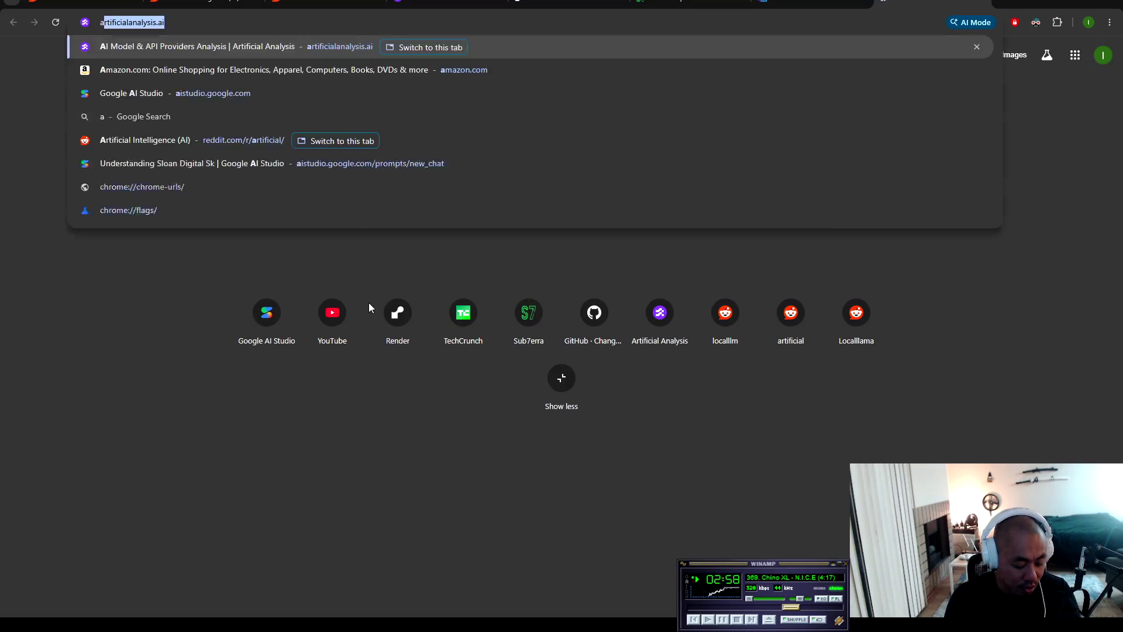
type("tkin rora")
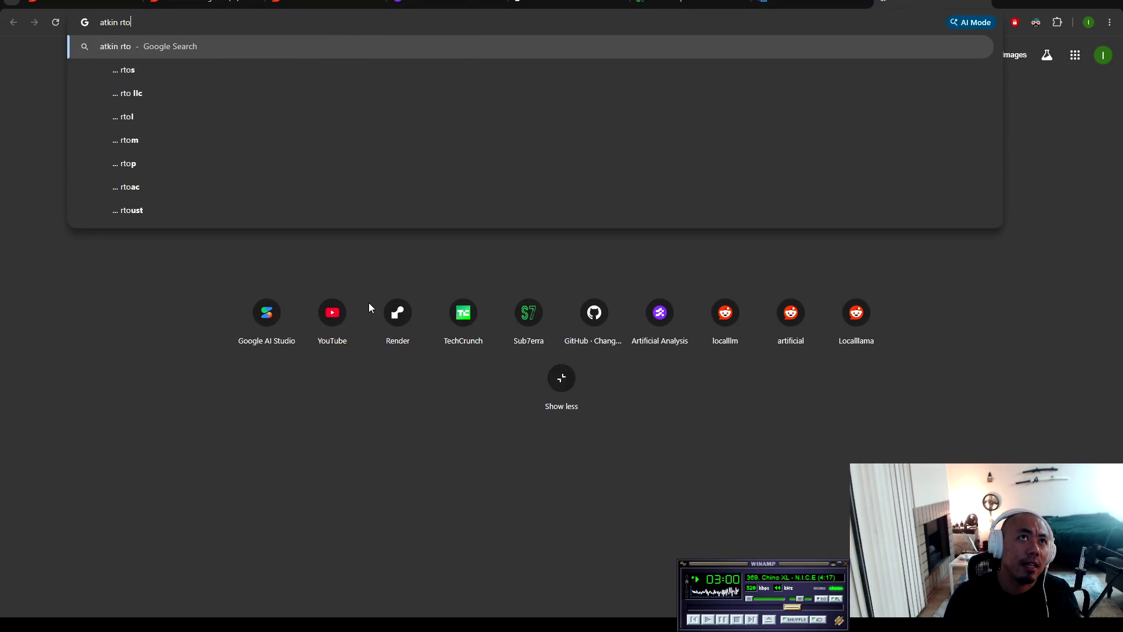
key("BackSpace")
key("BackSpace")
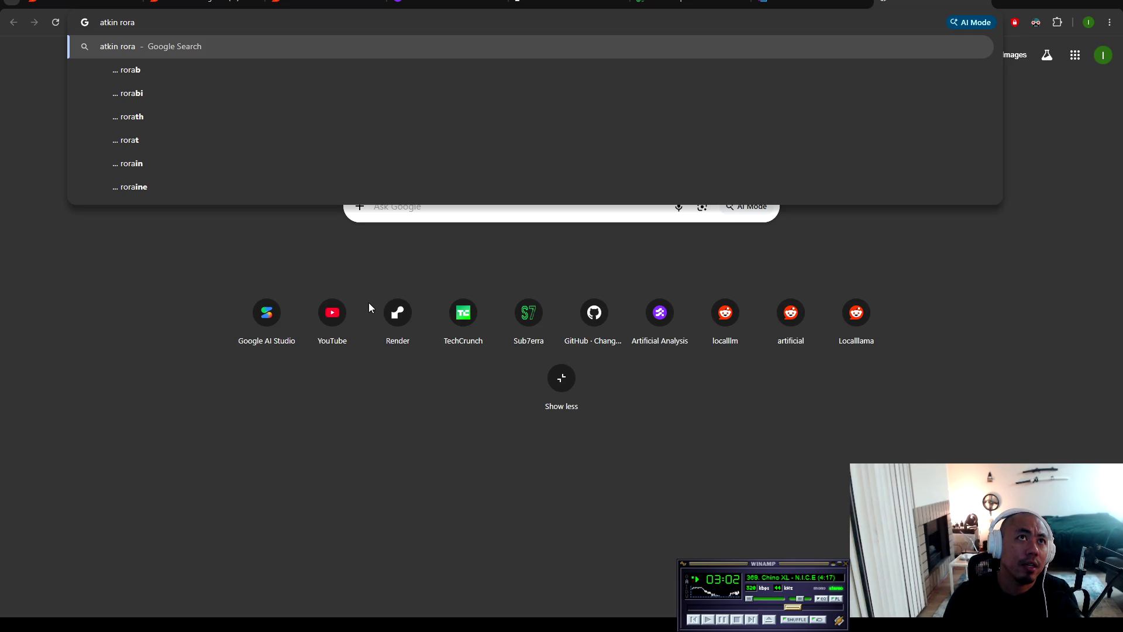
type("tary")
key("Return")
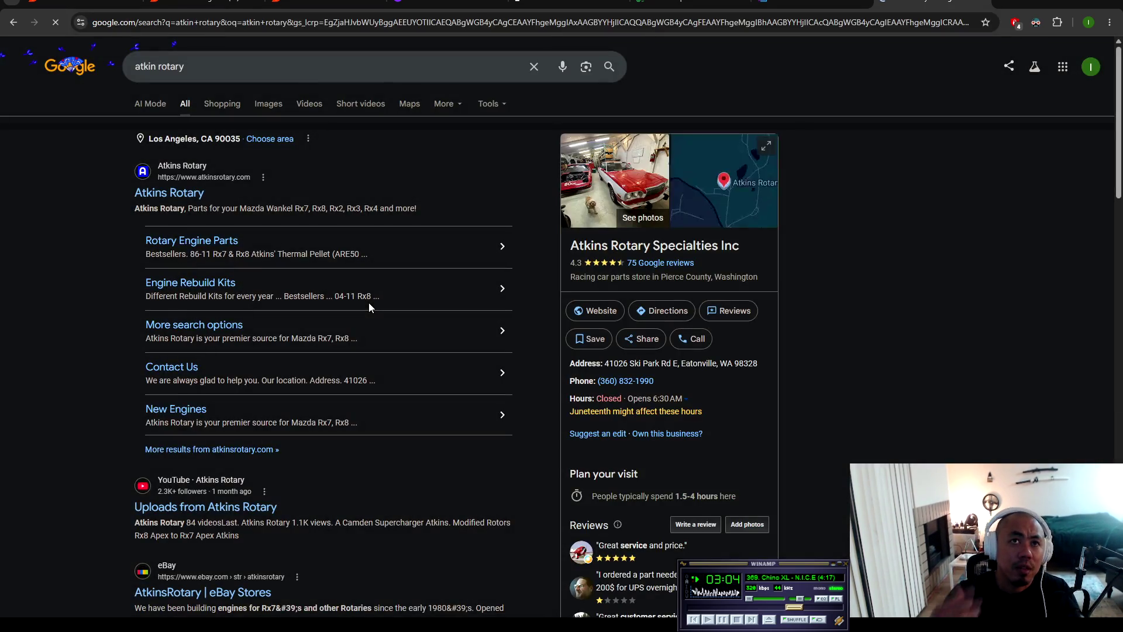
left_click(739, 181)
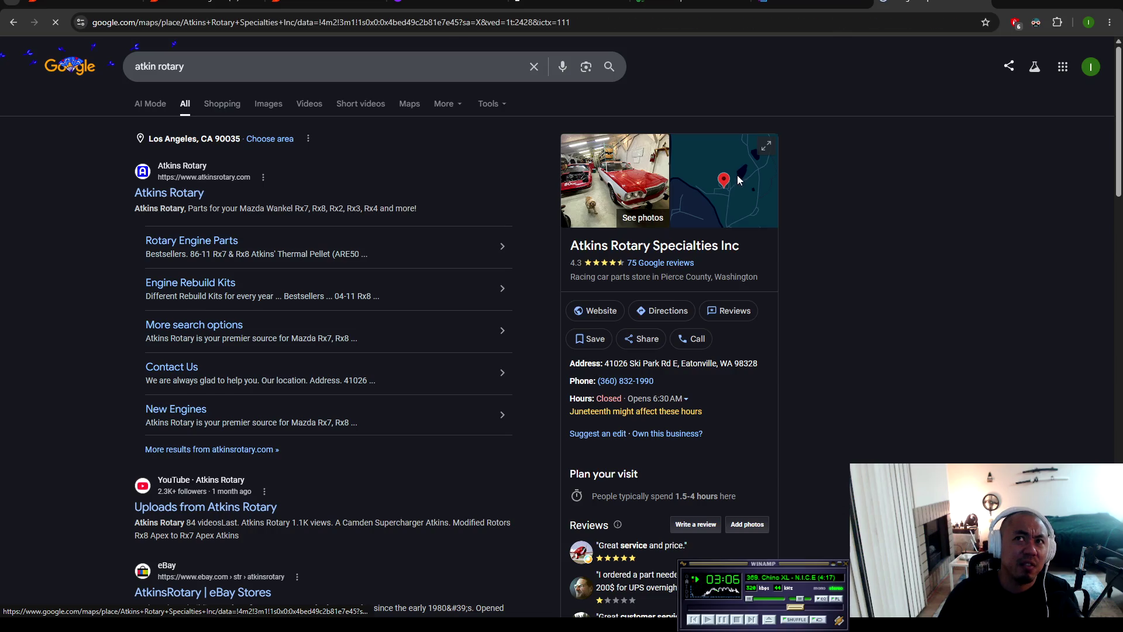
scroll(526, 324, "down", 5)
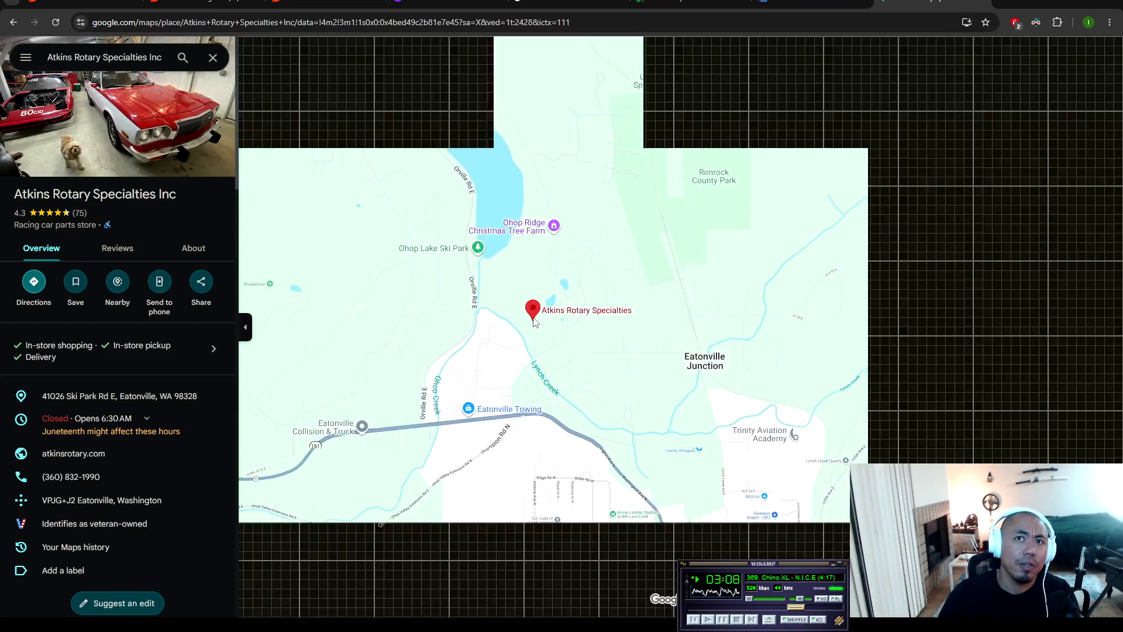
scroll(522, 309, "down", 2)
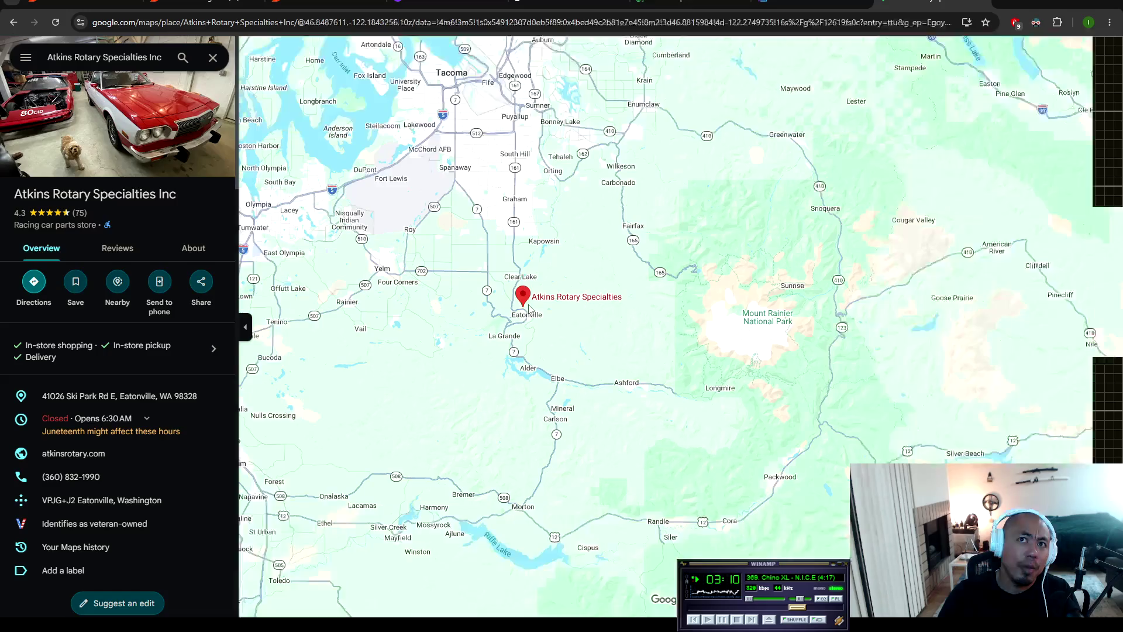
scroll(526, 291, "down", 2)
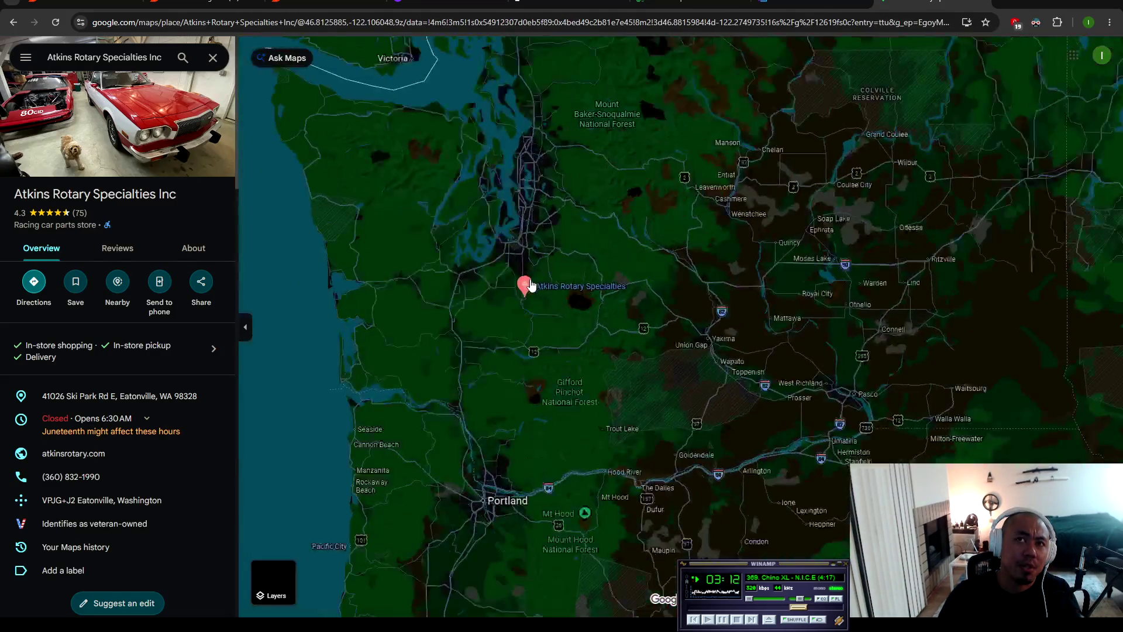
scroll(648, 267, "down", 5)
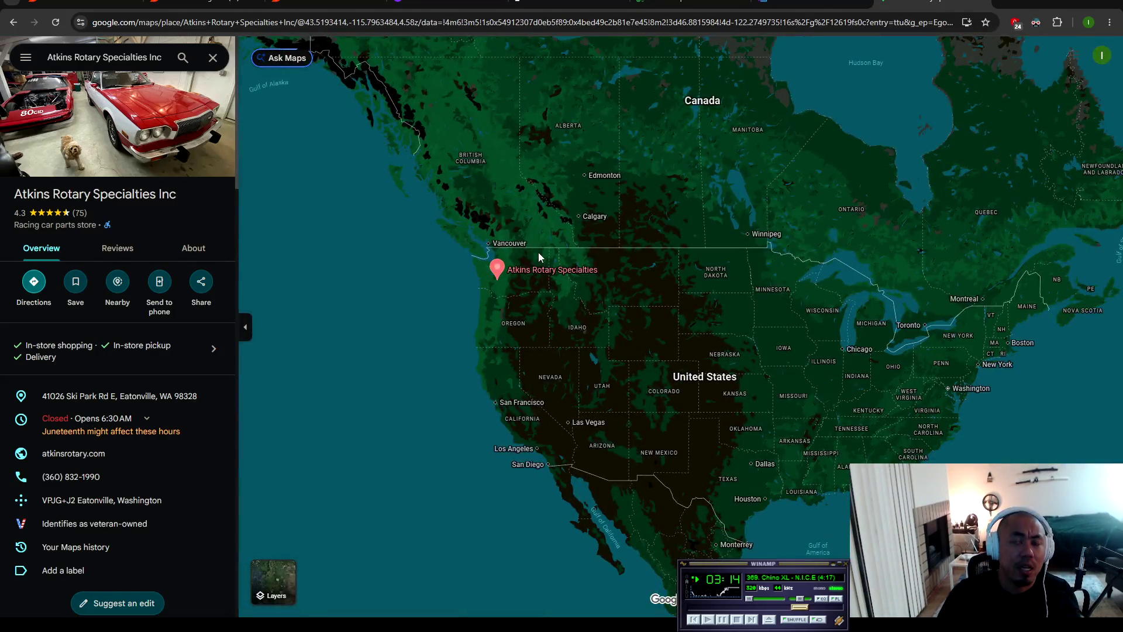
mouse_move(501, 280)
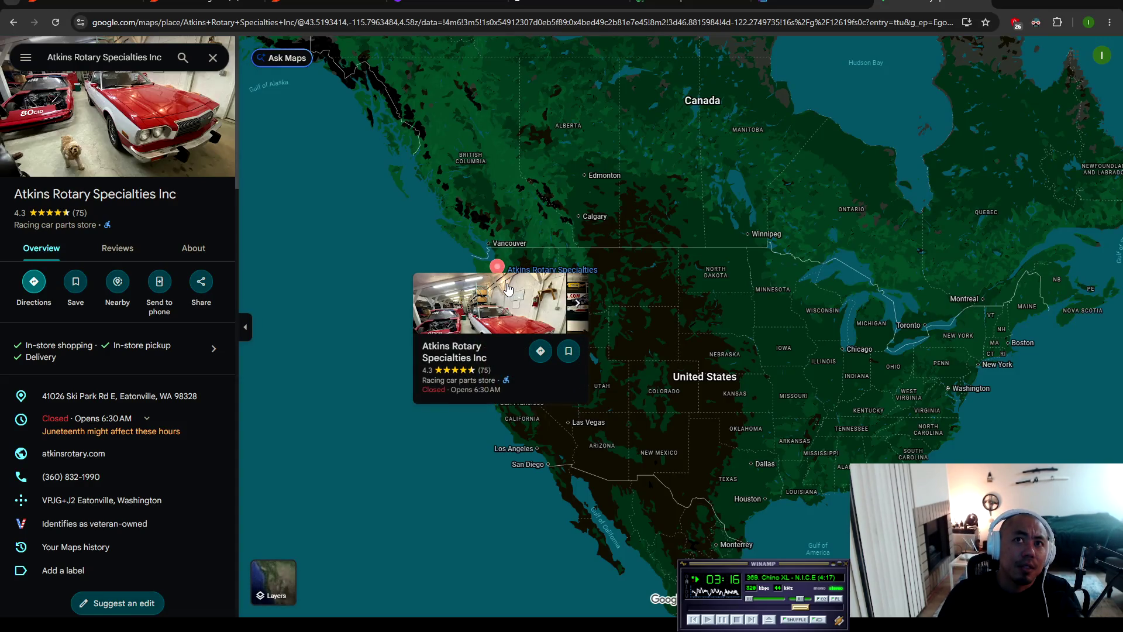
scroll(501, 279, "up", 4)
scroll(465, 272, "up", 5)
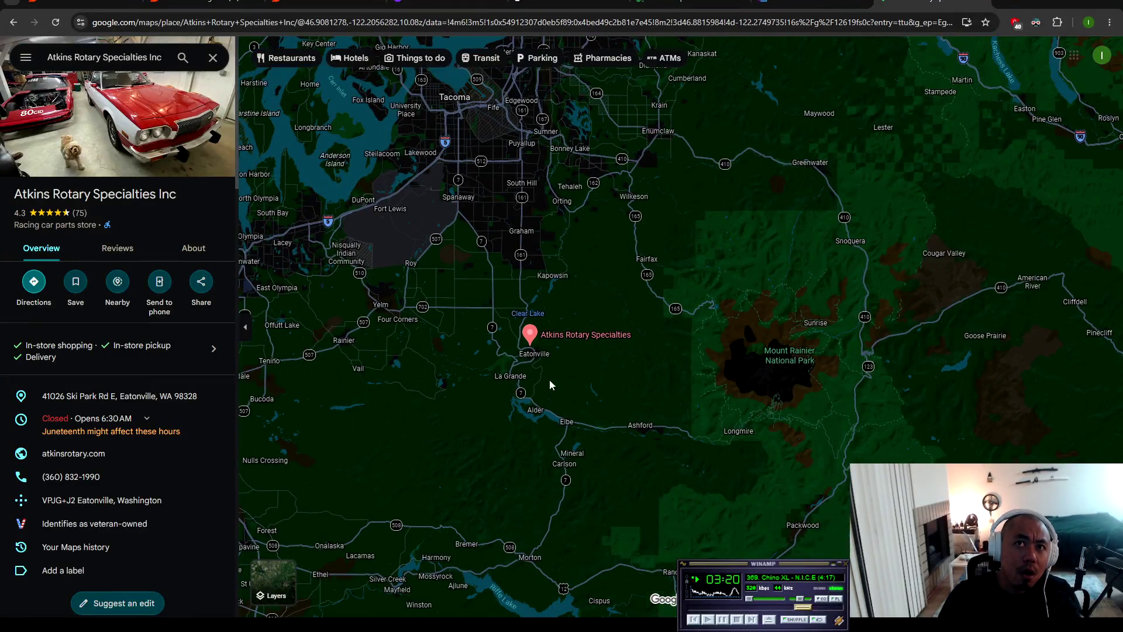
left_click(12, 24)
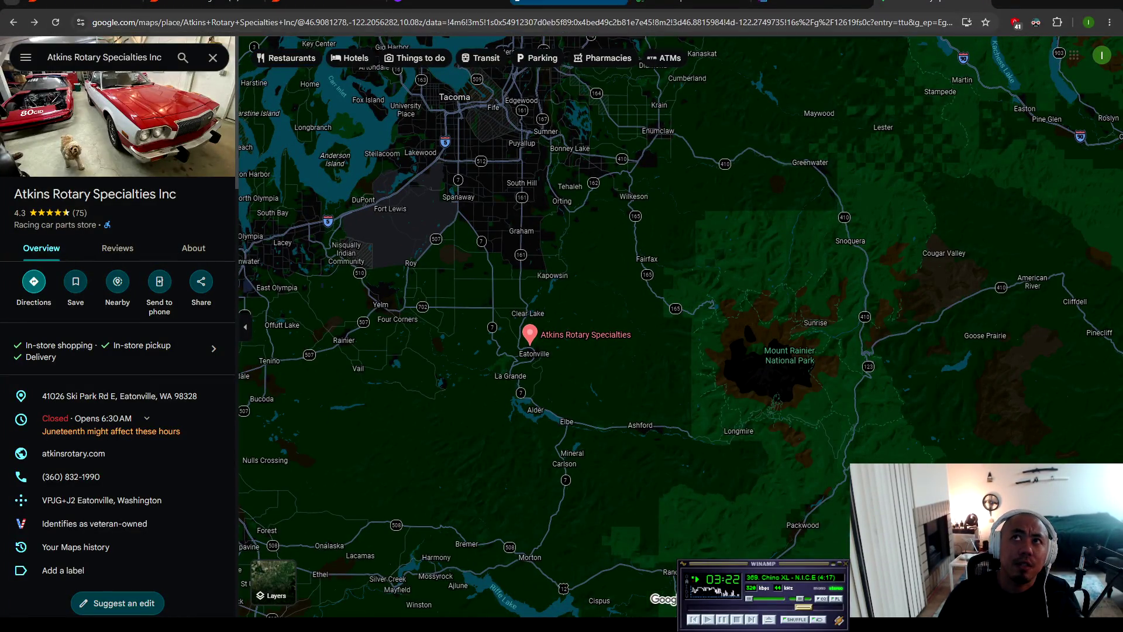
left_click(12, 23)
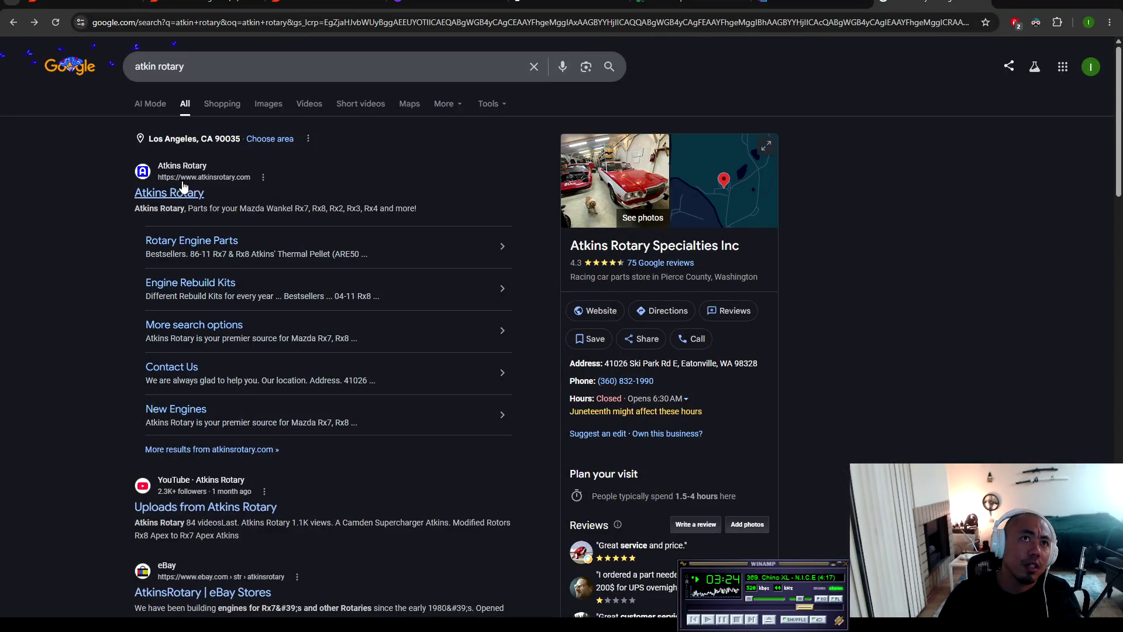
Step: Open the atkinsrotary.com store and browse its product listings, then open a new tab
left_click(182, 192)
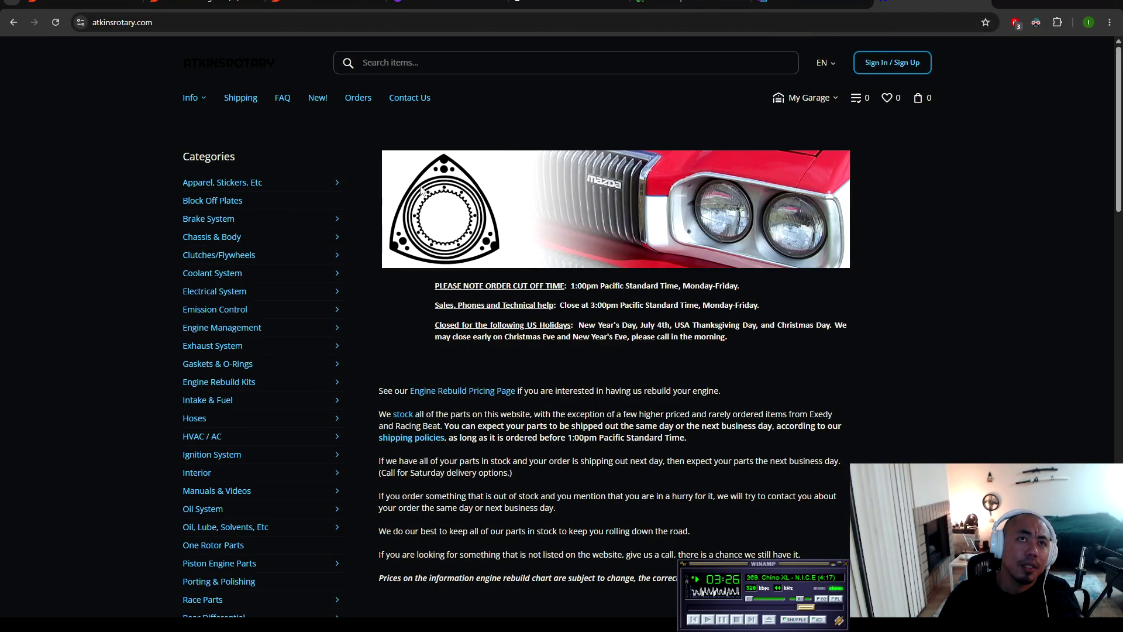
scroll(227, 234, "down", 10)
scroll(229, 240, "down", 6)
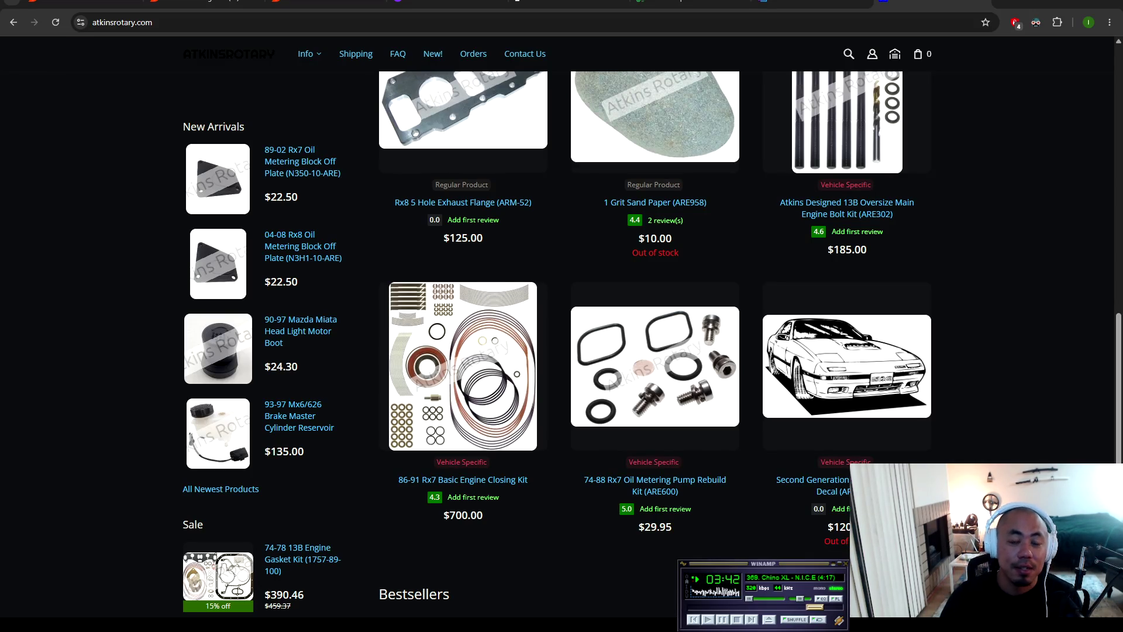
key("ctrl+t")
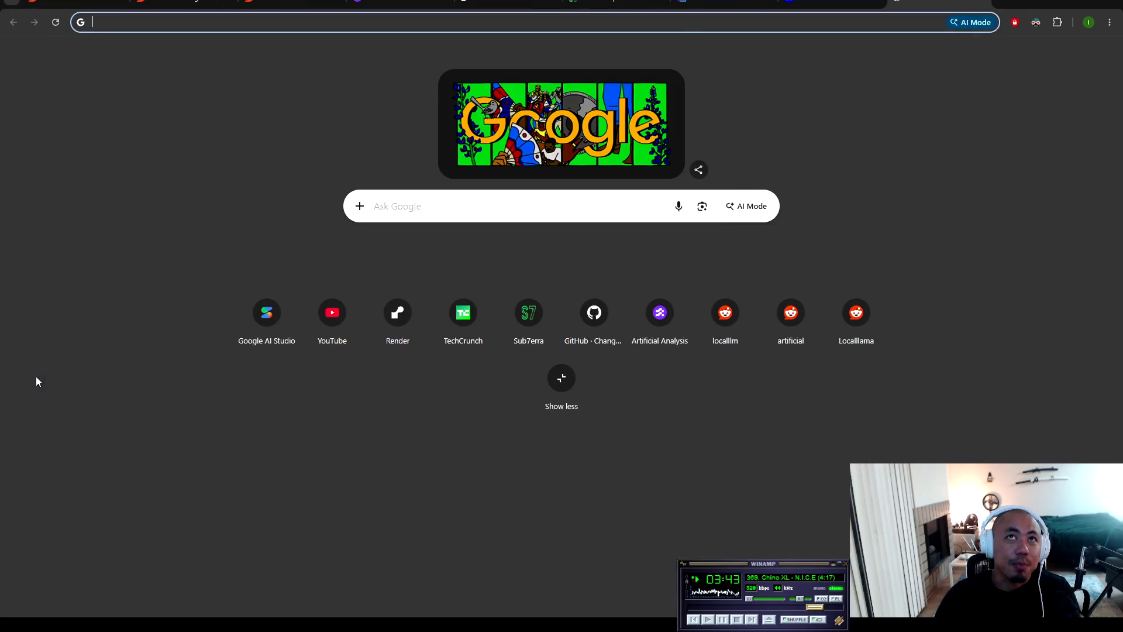
Step: Go to the Haltech website and open its product categories
type("haltech.c")
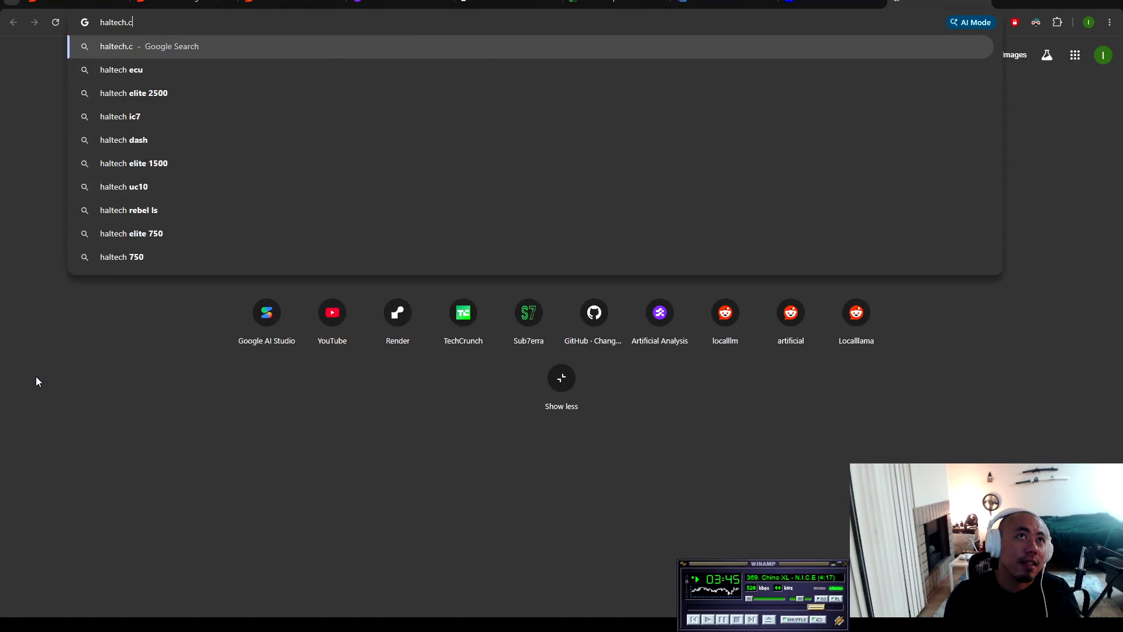
key("Return")
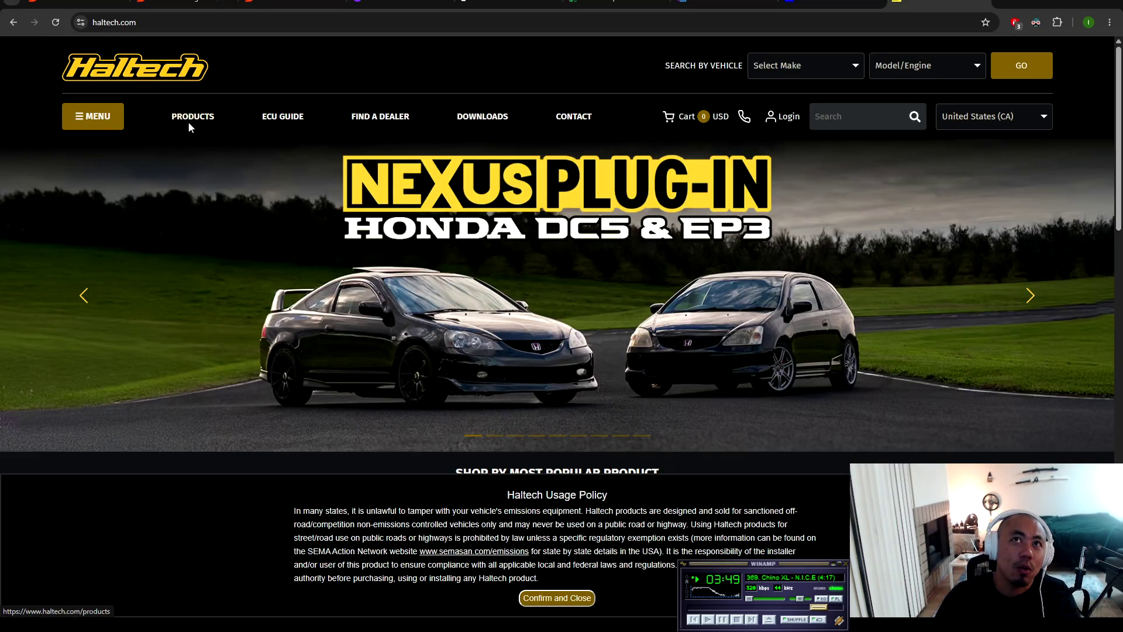
left_click(202, 122)
Step: Open the Digital Displays category listing the uC-10 and iC-7 Digital Dashes
scroll(573, 374, "down", 1)
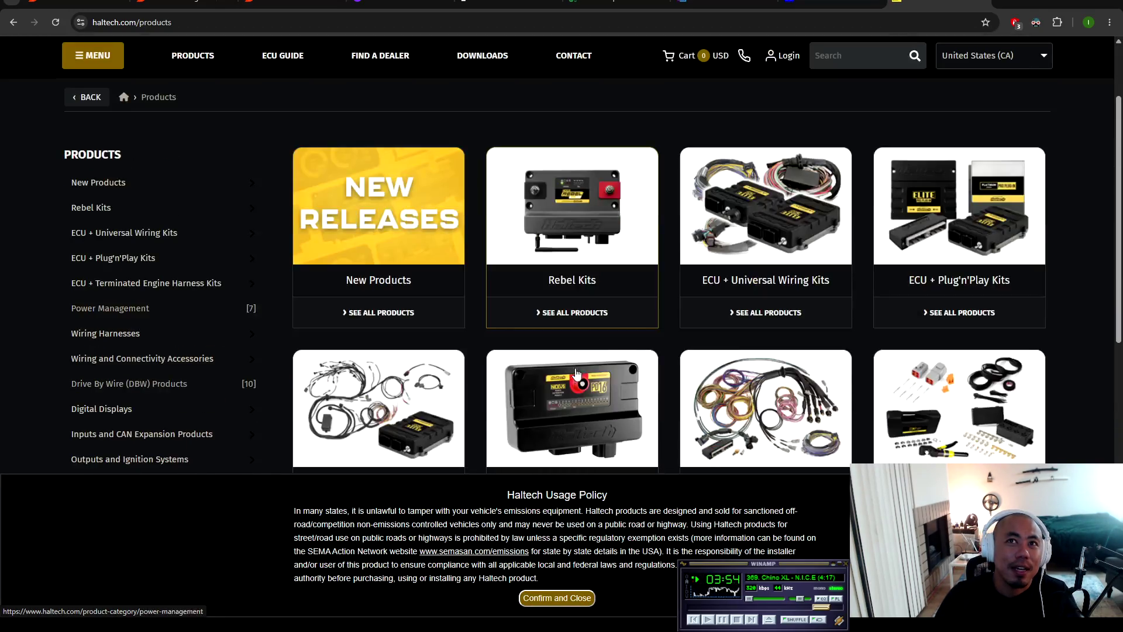
scroll(924, 132, "down", 2)
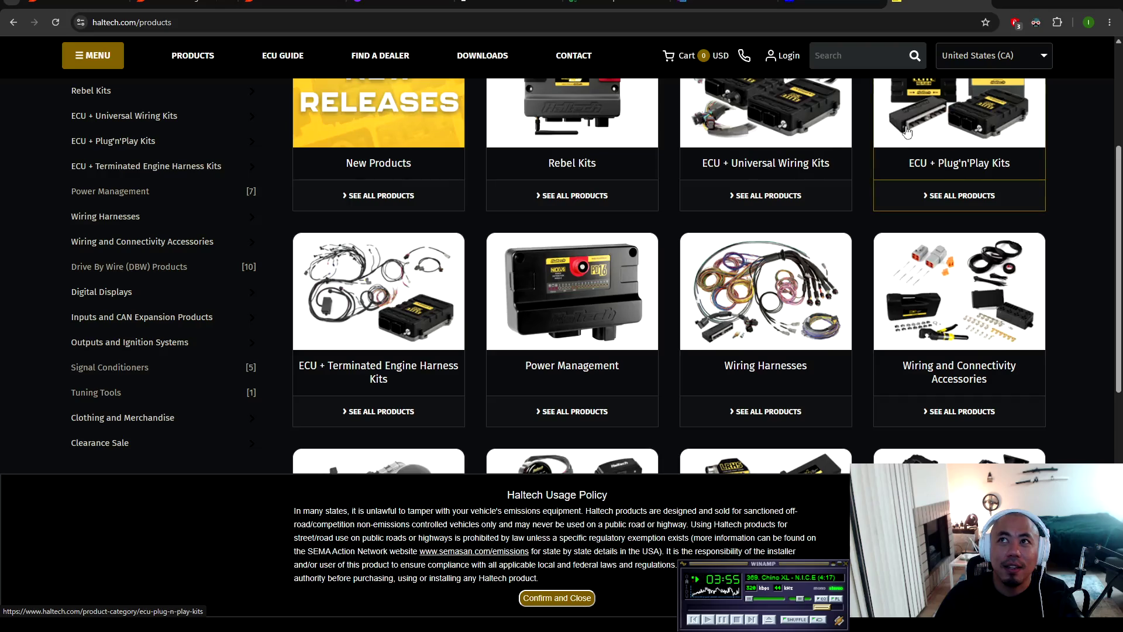
scroll(612, 250, "down", 2)
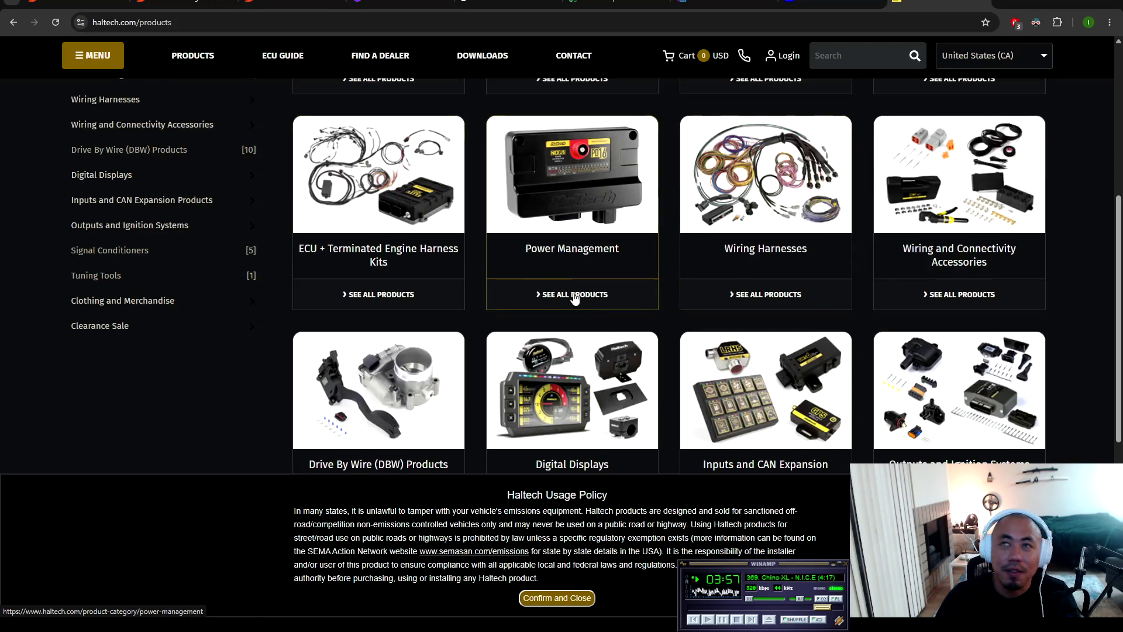
scroll(579, 290, "down", 3)
left_click(567, 257)
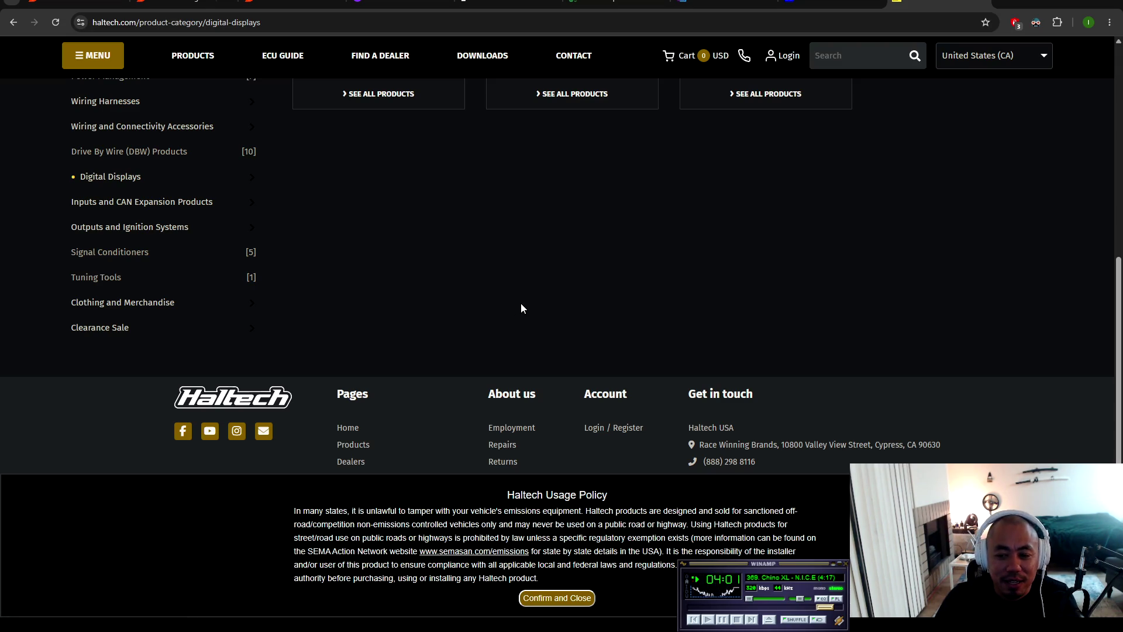
scroll(449, 251, "up", 6)
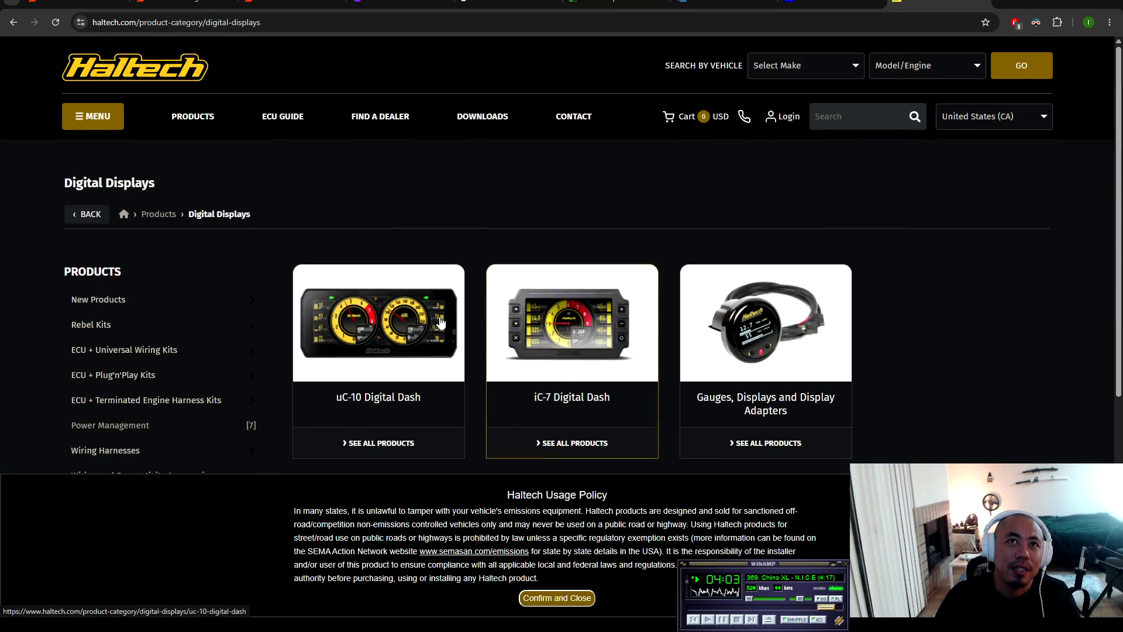
Step: Open the uC-10 Digital Dash products to see the 10in dash at $1995.00, camera kit and mounts
left_click(381, 398)
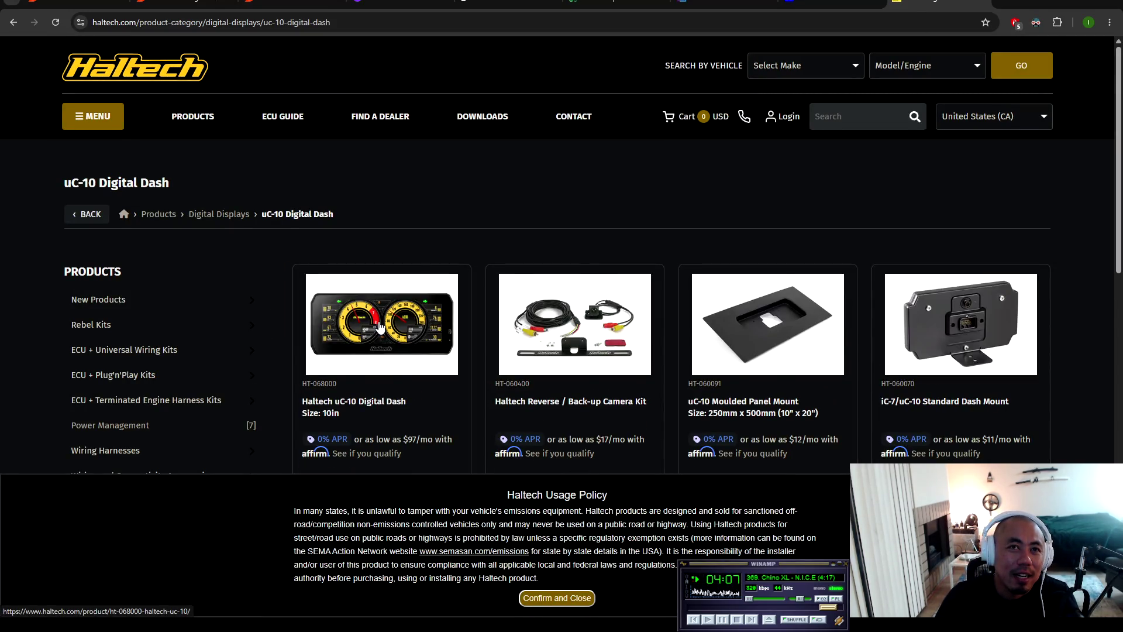
scroll(380, 326, "down", 2)
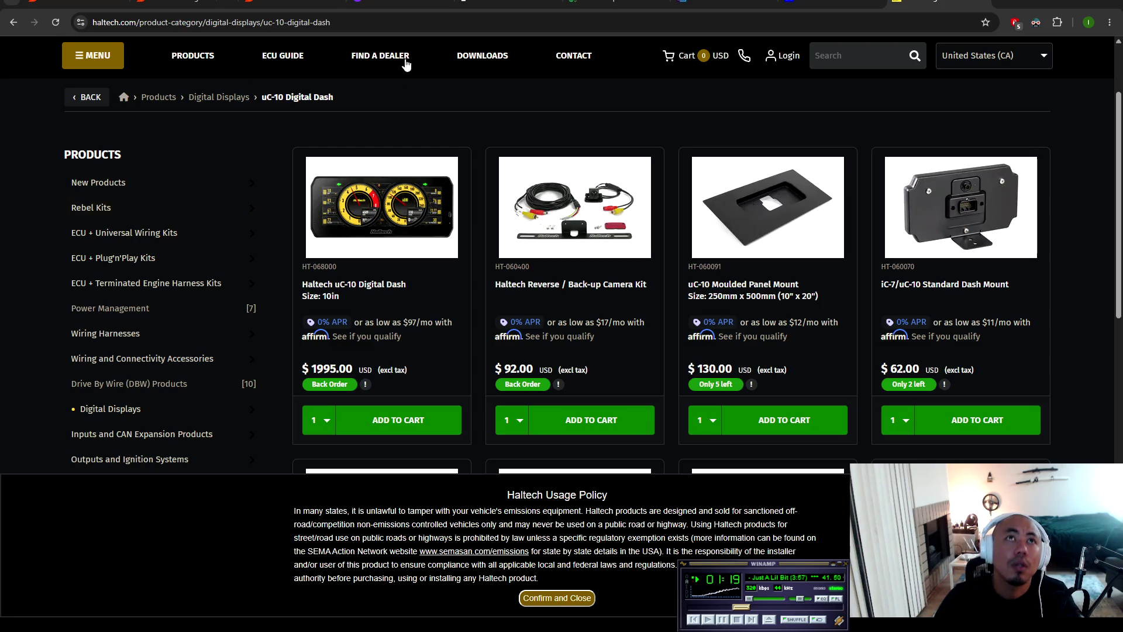
Step: Load the copied ibb.co image link in a new tab
key("ctrl+t")
type("https://ibb.co/Vcg2S8dp")
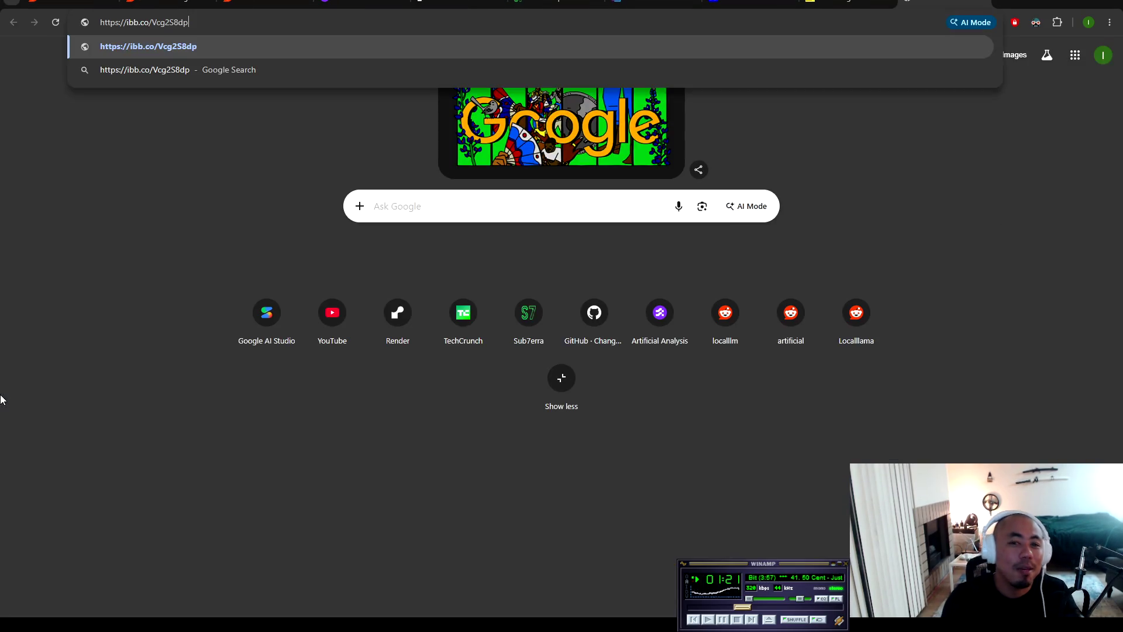
key("Return")
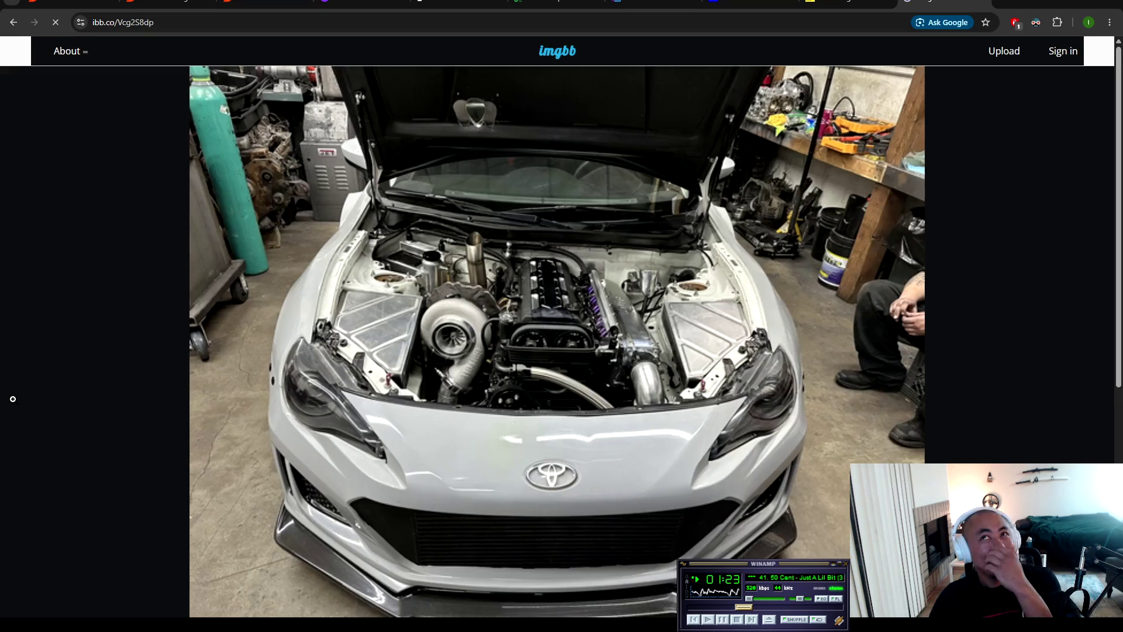
Step: Enlarge the white Toyota's turbo engine-bay photo to full size, view it, then fit it back to the window
left_click(496, 386)
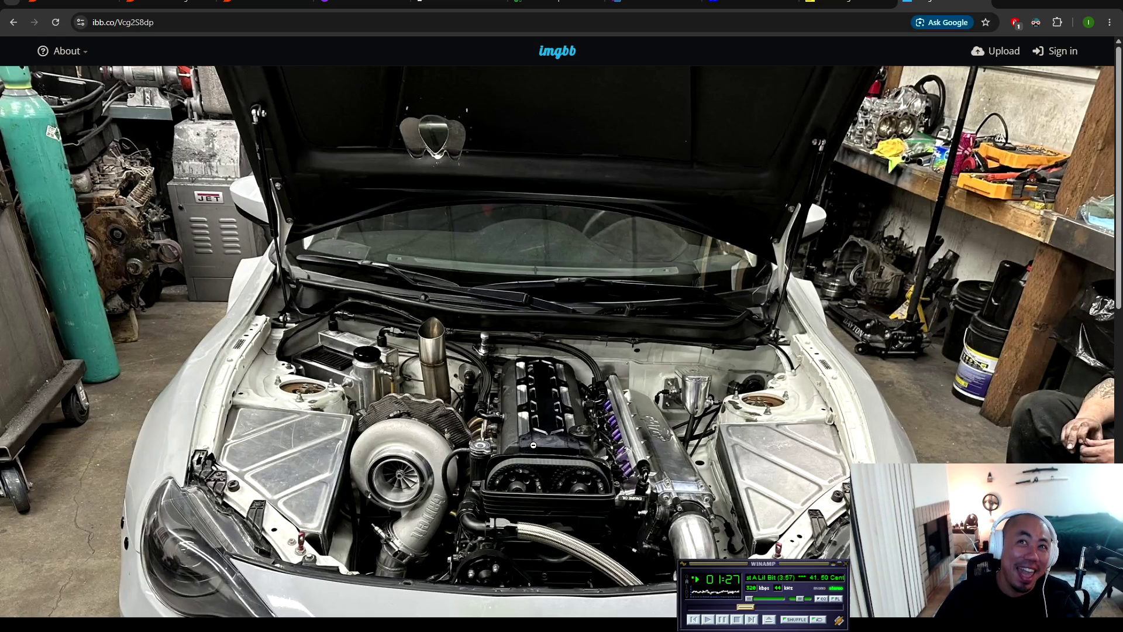
scroll(533, 445, "down", 2)
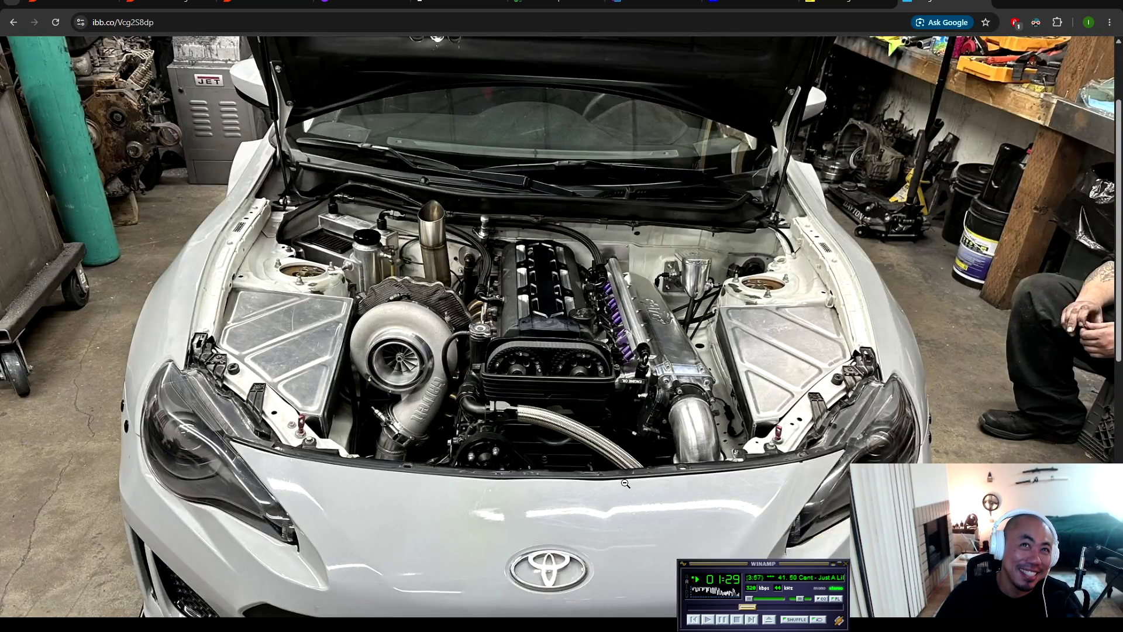
scroll(617, 483, "down", 4)
scroll(608, 480, "up", 4)
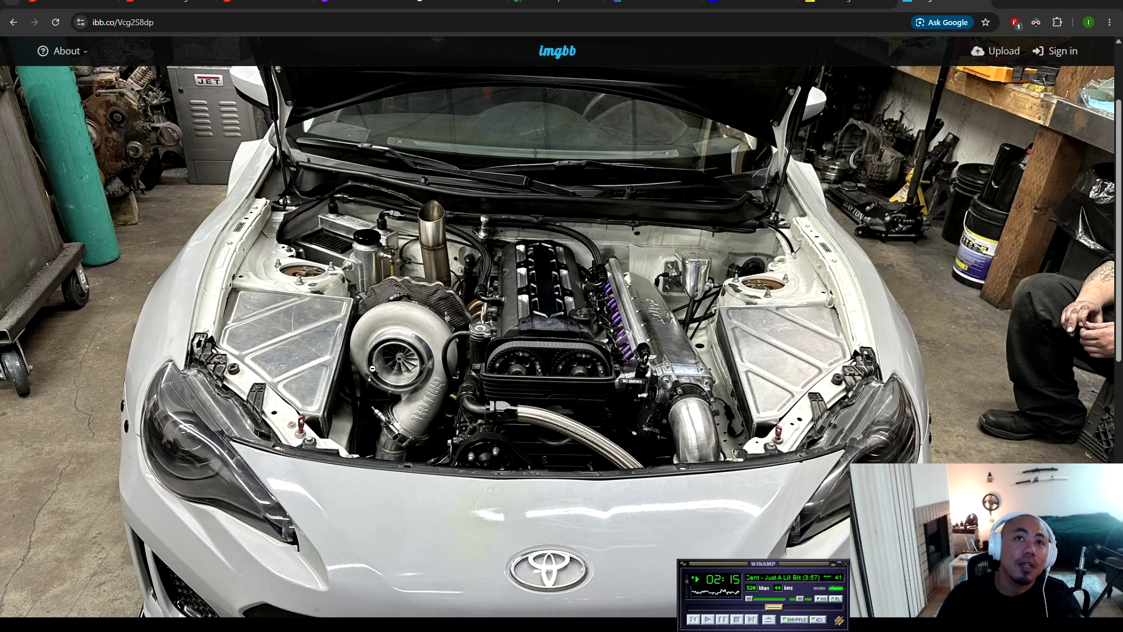
left_click(413, 305)
left_click(423, 301)
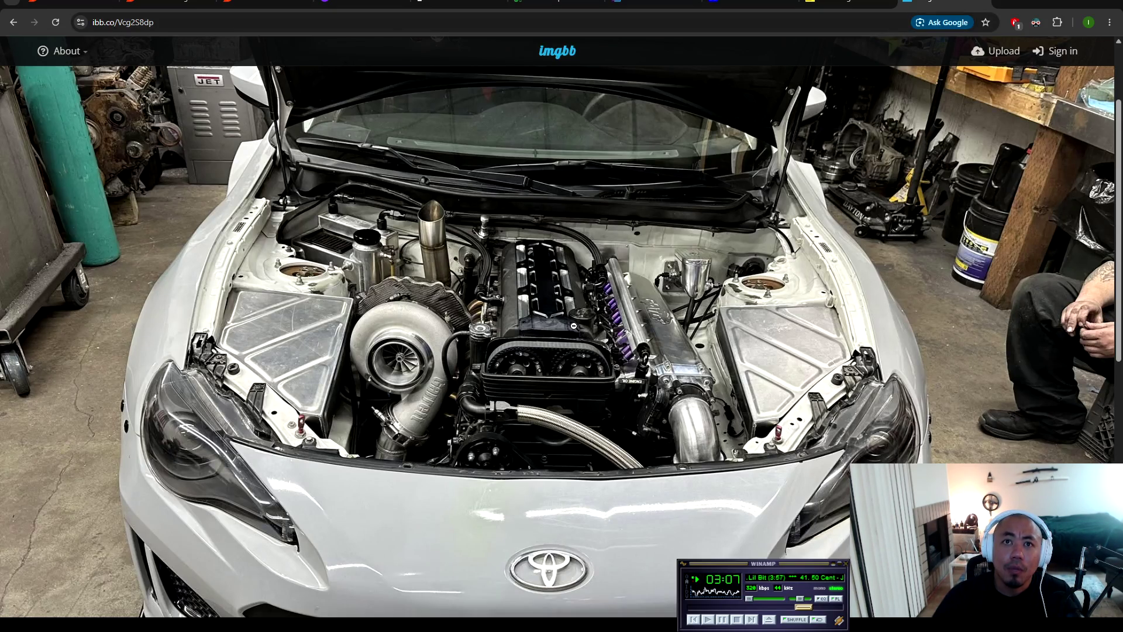
left_click(537, 286)
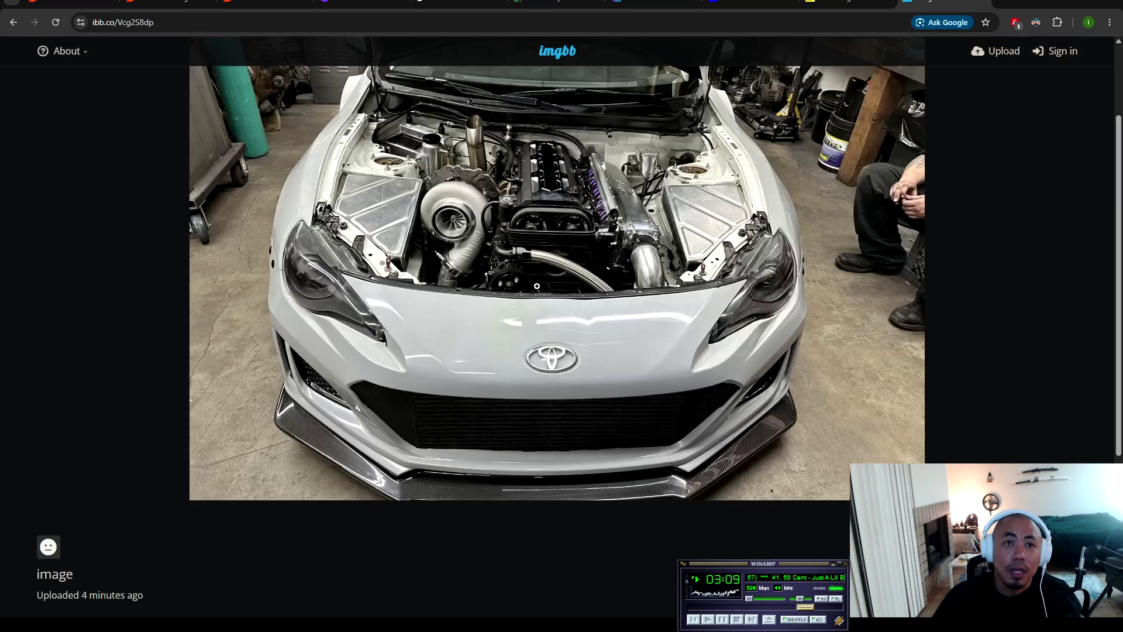
left_click(549, 191)
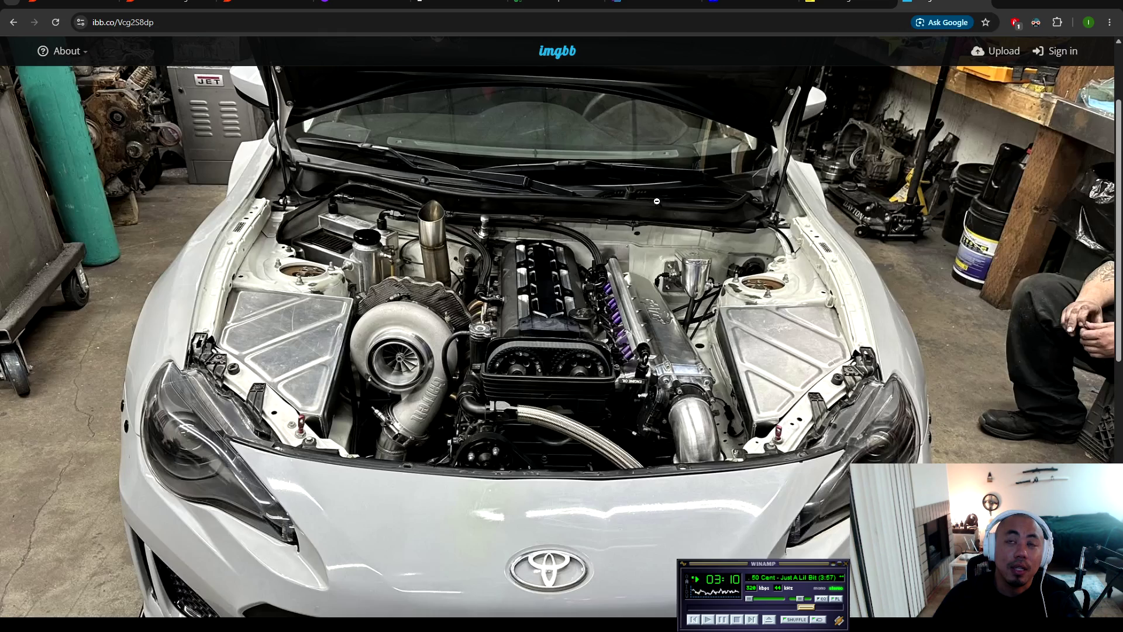
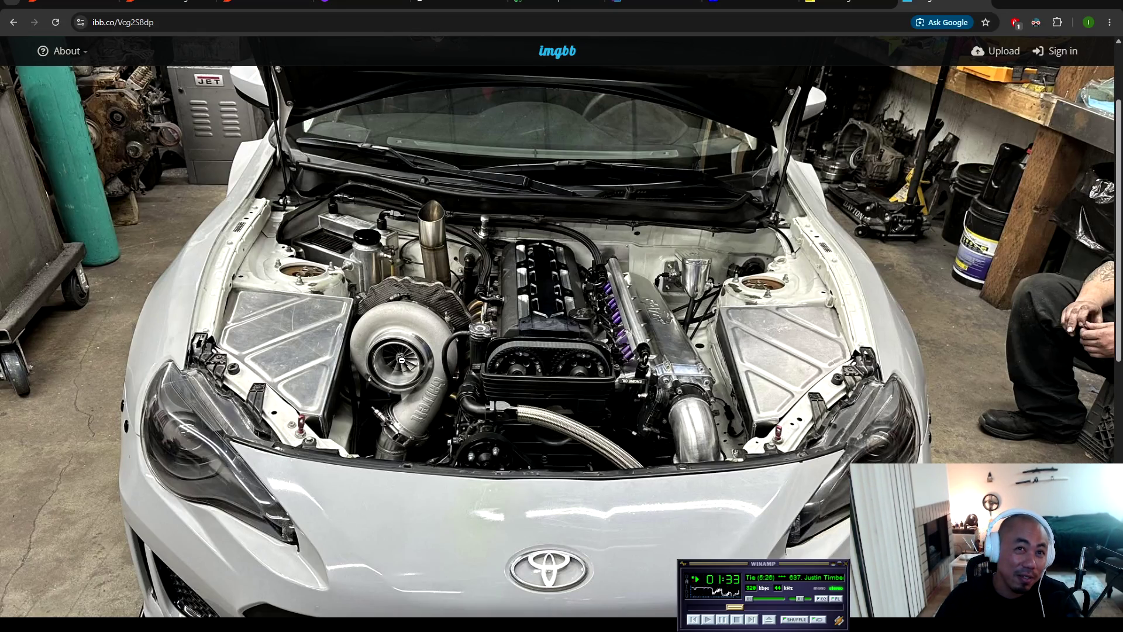
Step: Toggle the engine-bay photo zoom out and back to the close-up, then close the imgbb tab
left_click(395, 369)
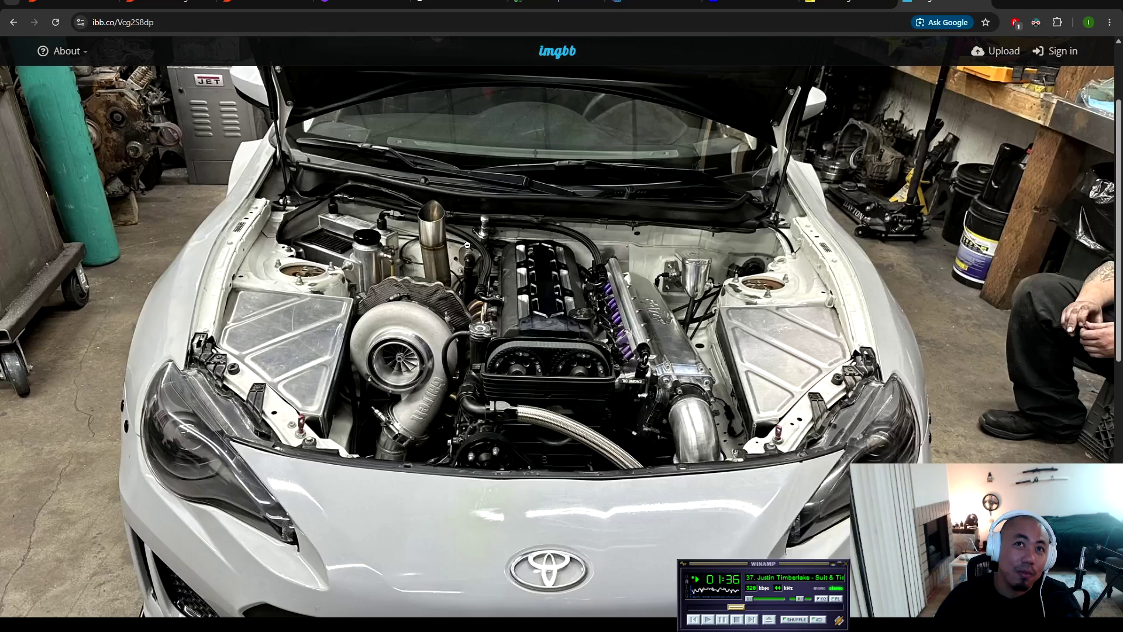
left_click(416, 357)
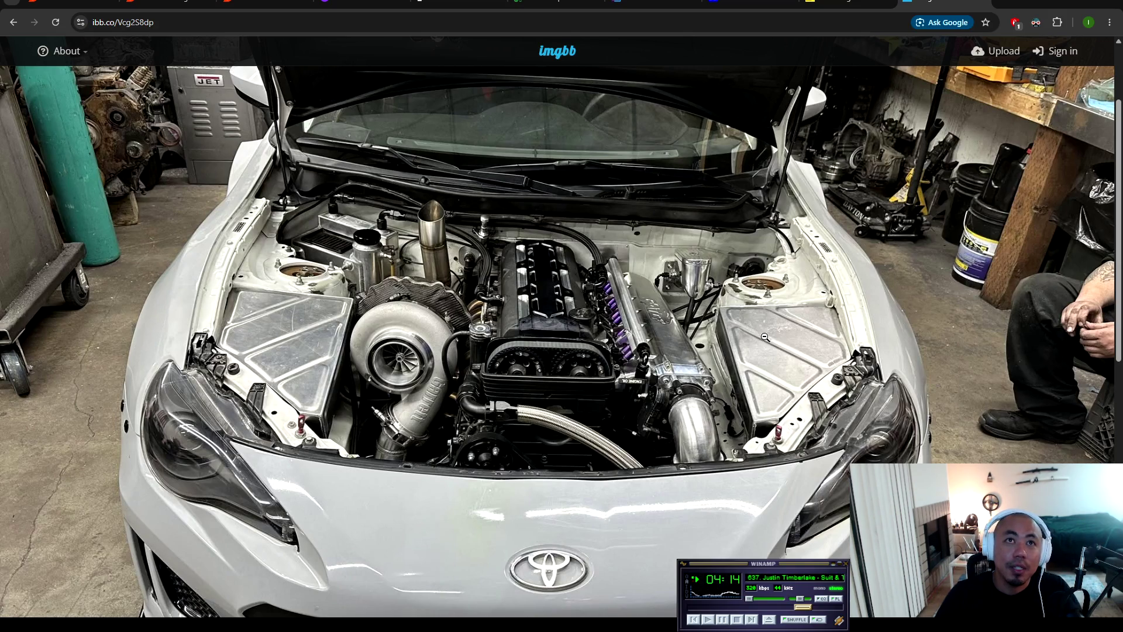
key("ctrl+w")
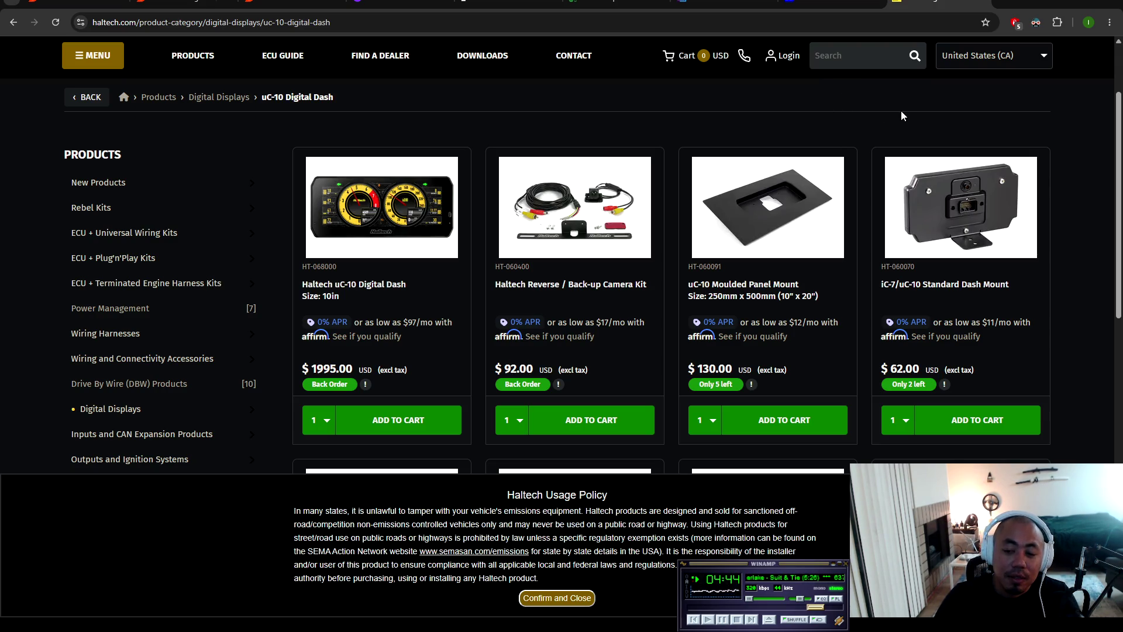
Step: Go back from Digital Displays to the full Haltech products list and look through it
left_click(13, 23)
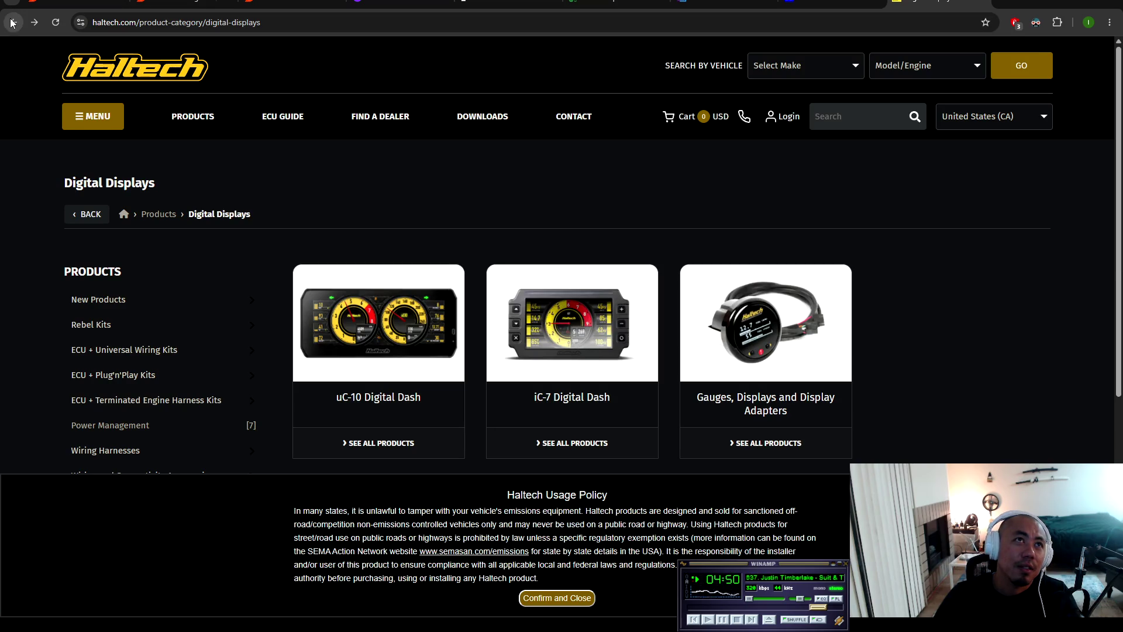
left_click(13, 22)
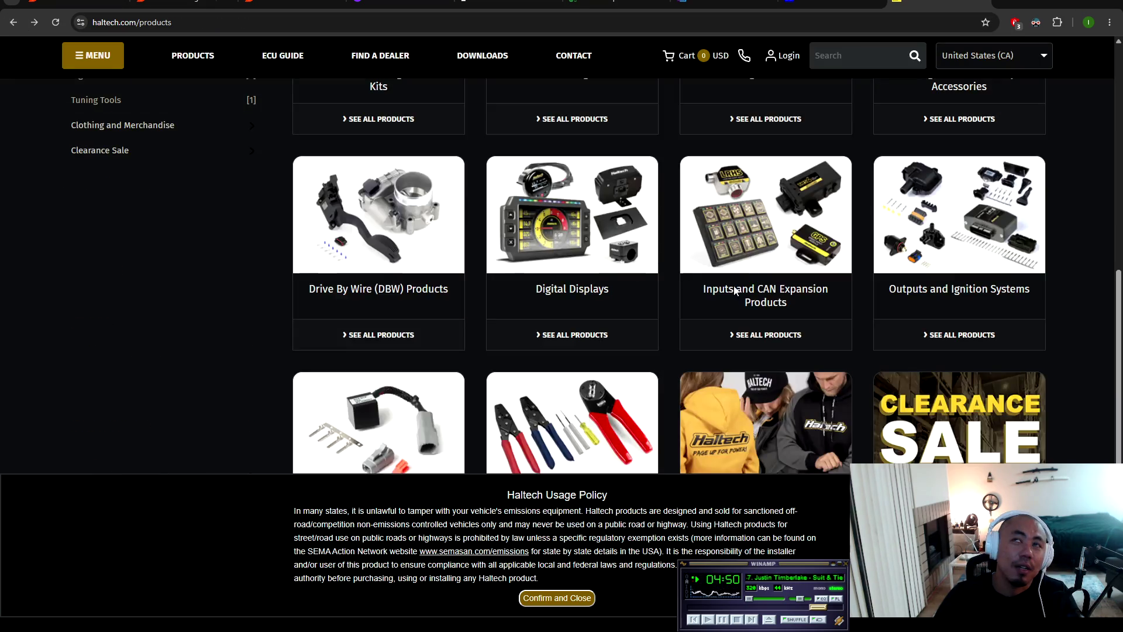
scroll(460, 295, "up", 5)
scroll(459, 296, "up", 5)
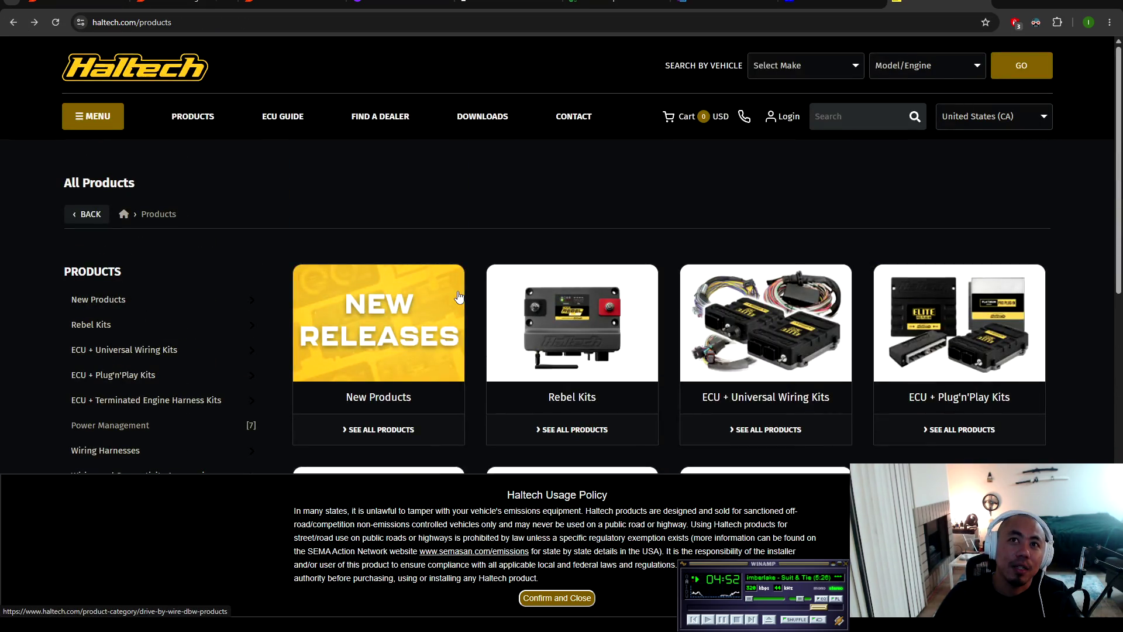
scroll(713, 333, "down", 5)
scroll(713, 334, "down", 9)
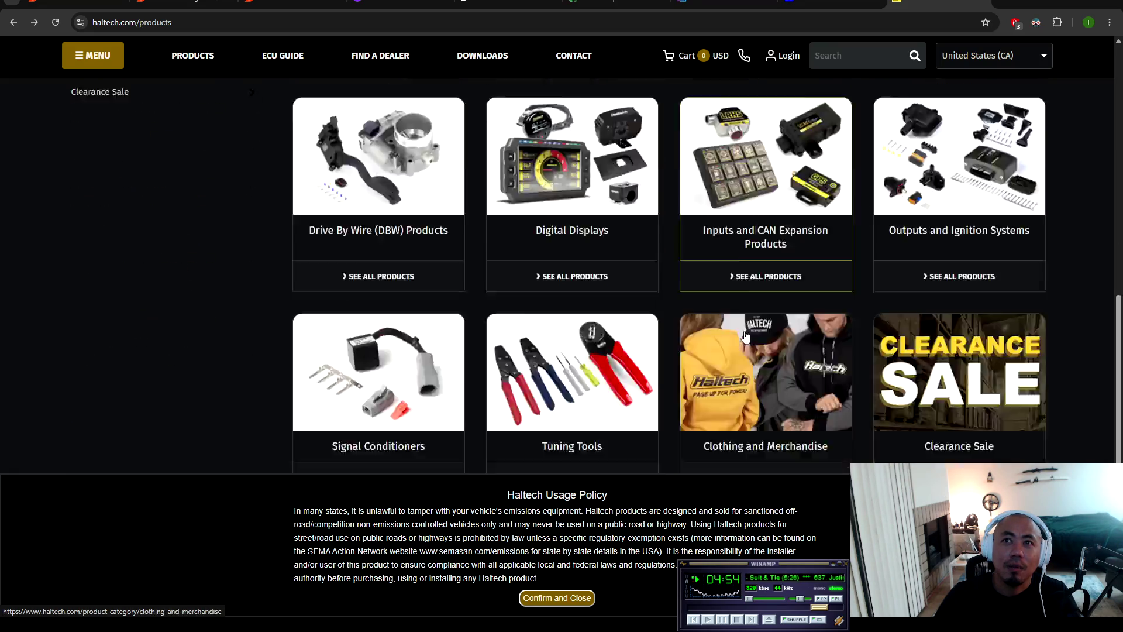
scroll(599, 322, "up", 6)
scroll(599, 324, "down", 2)
scroll(629, 351, "up", 4)
scroll(618, 342, "up", 1)
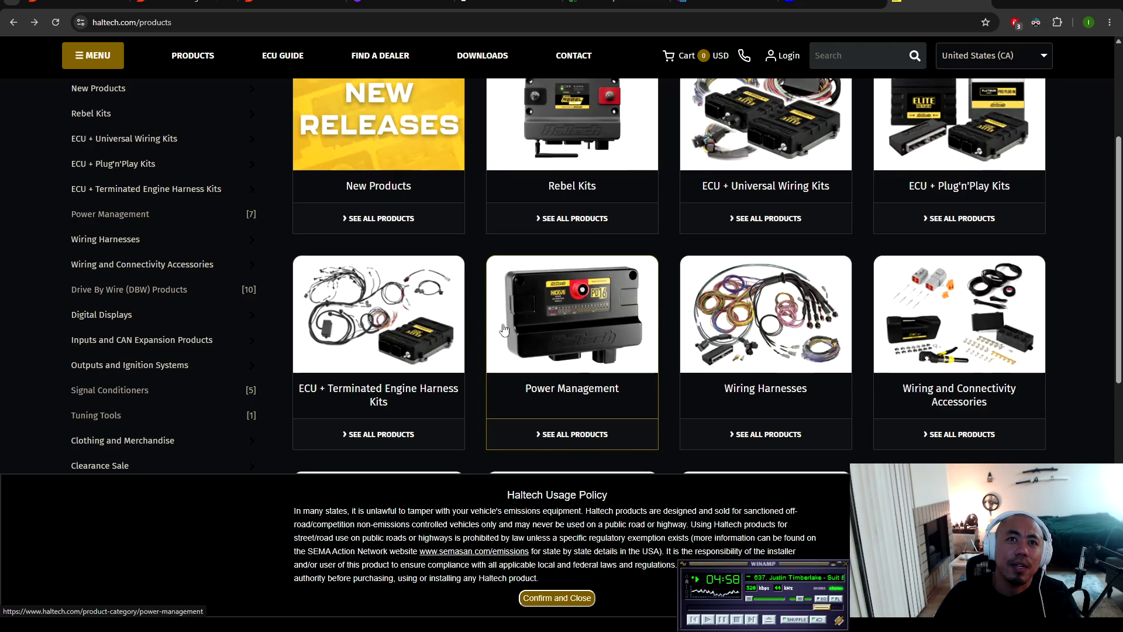
scroll(527, 351, "up", 2)
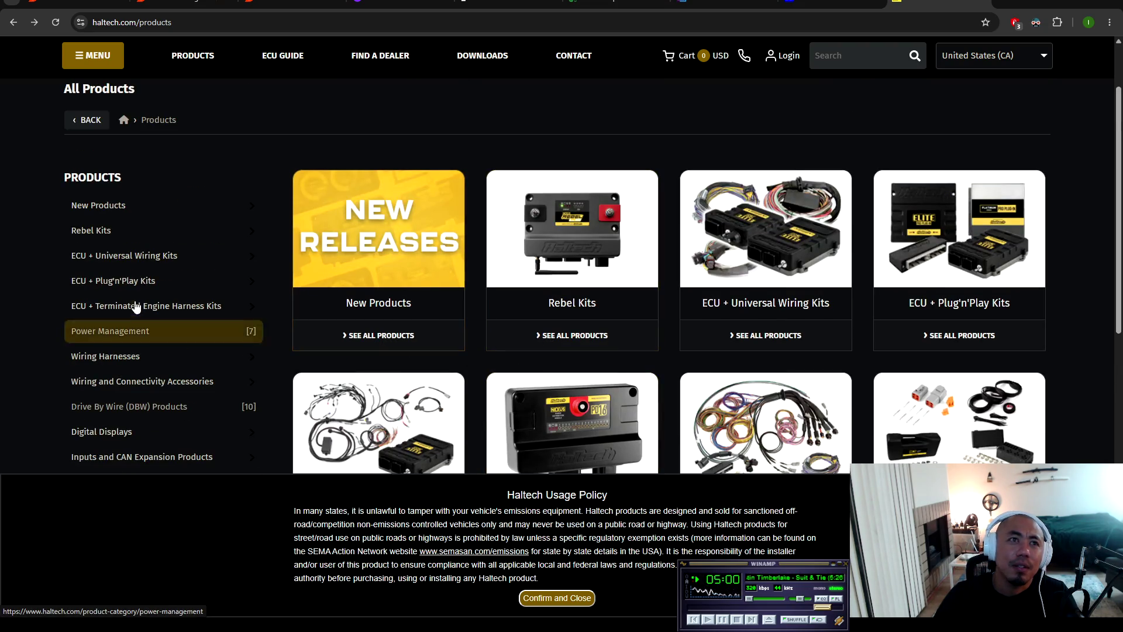
scroll(121, 329, "down", 1)
scroll(121, 329, "down", 1)
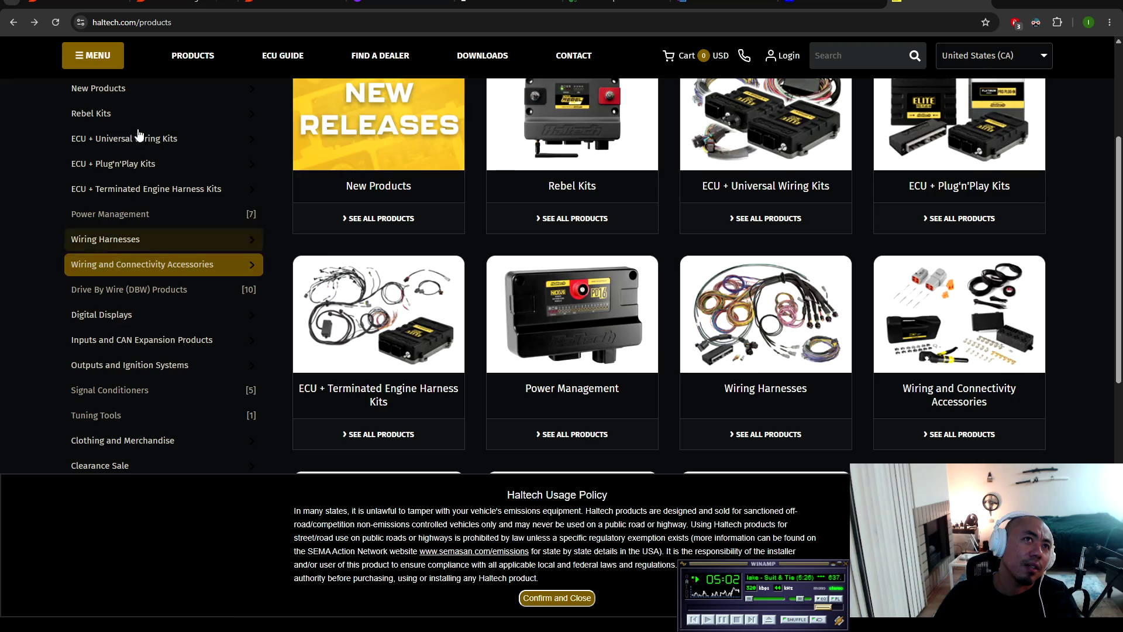
scroll(147, 153, "down", 1)
scroll(149, 193, "up", 2)
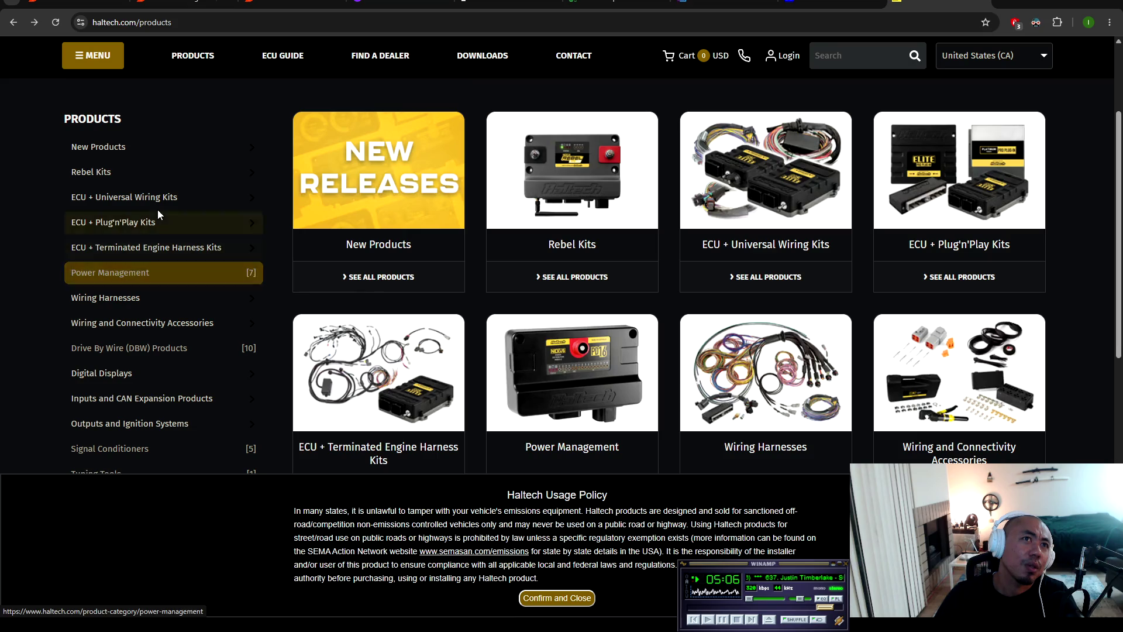
Step: Look at the Rebel Kits category, then return to the products list
left_click(156, 176)
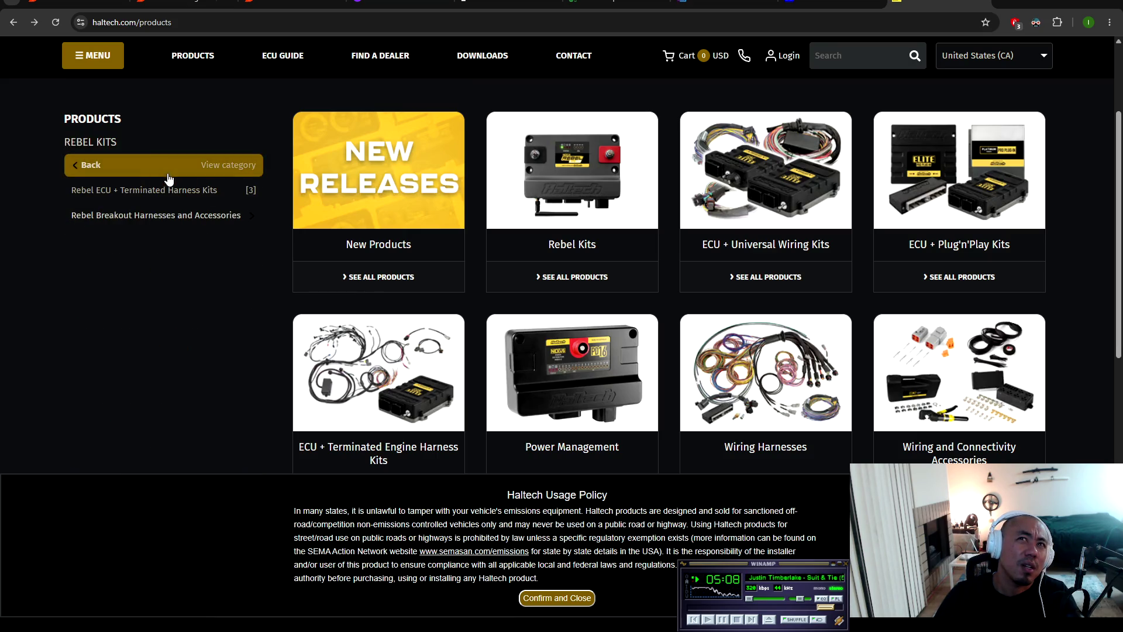
left_click(551, 186)
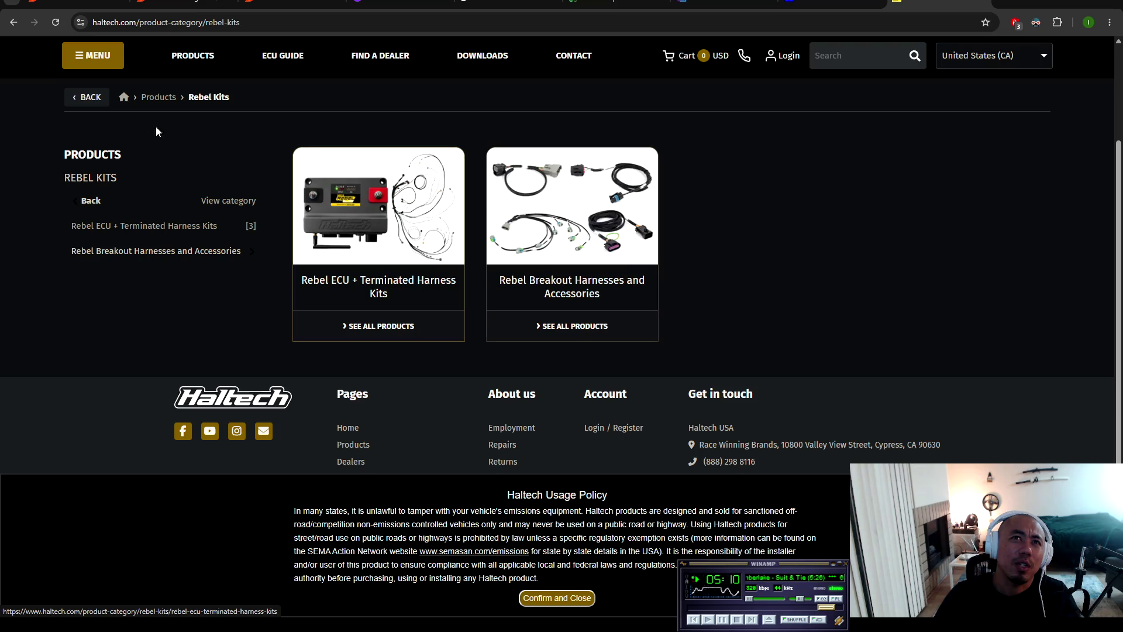
left_click(13, 22)
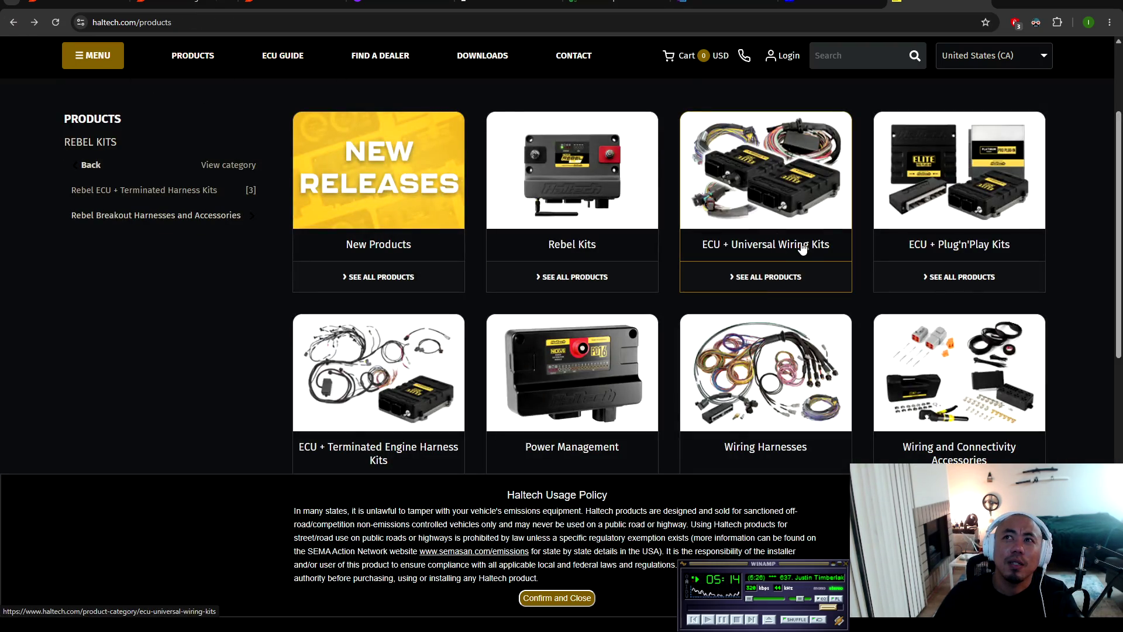
Step: Go into ECU + Universal Wiring Kits and then the Nexus R5 product listing
left_click(806, 189)
scroll(713, 292, "down", 1)
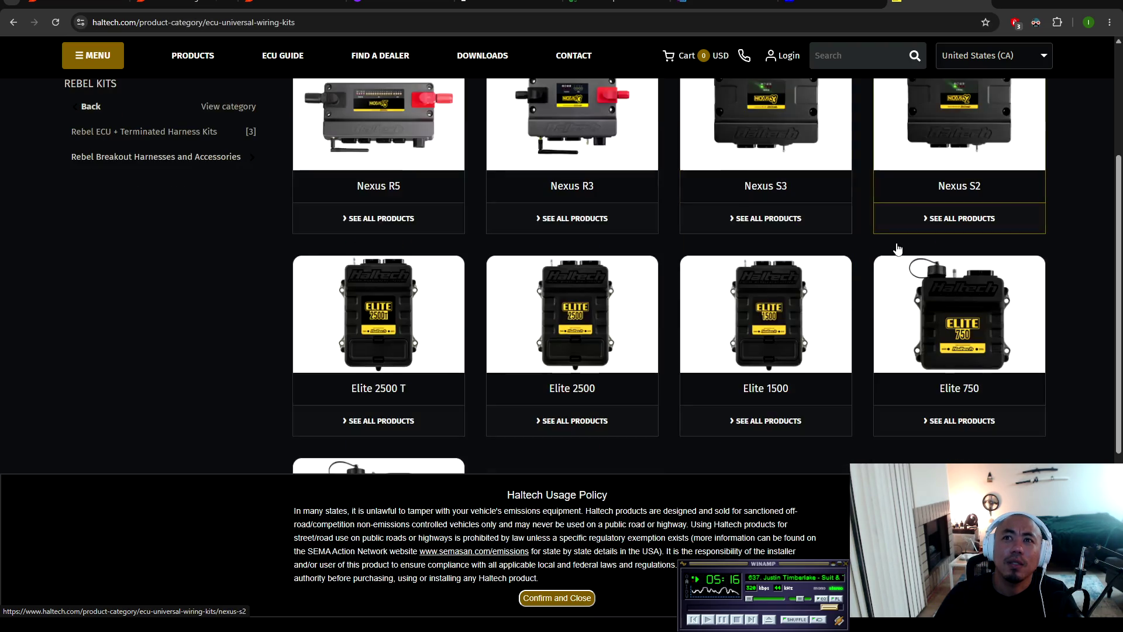
left_click(412, 191)
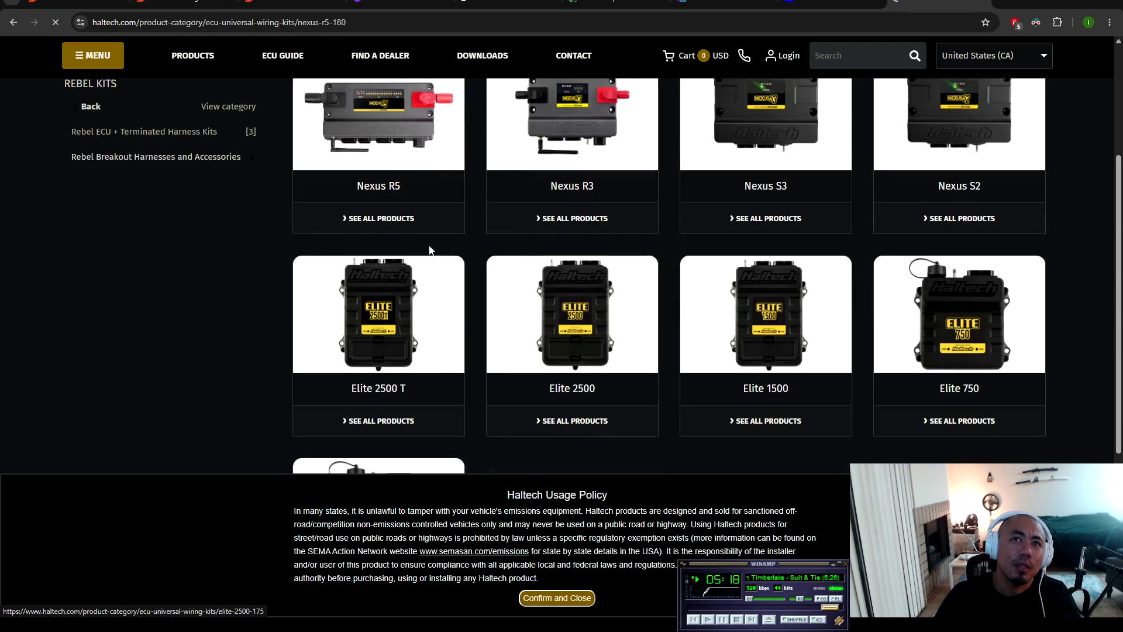
scroll(410, 257, "down", 3)
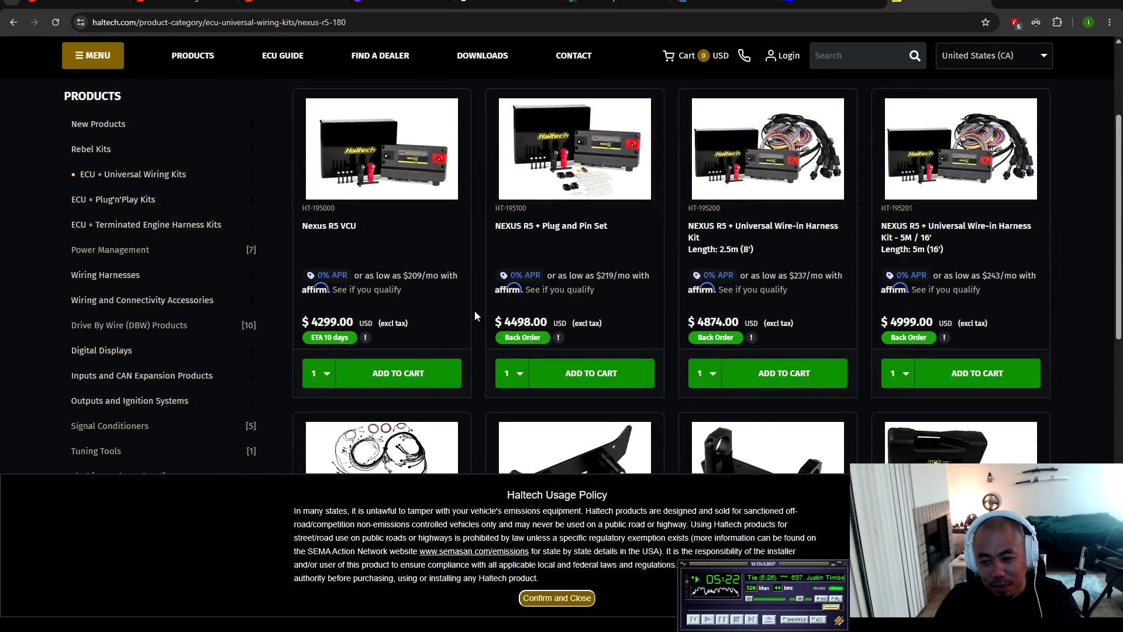
Step: Highlight the Nexus R5 VCU $4299.00 and Plug and Pin Set $4498.00 prices, then switch to Link ECU
scroll(643, 351, "up", 1)
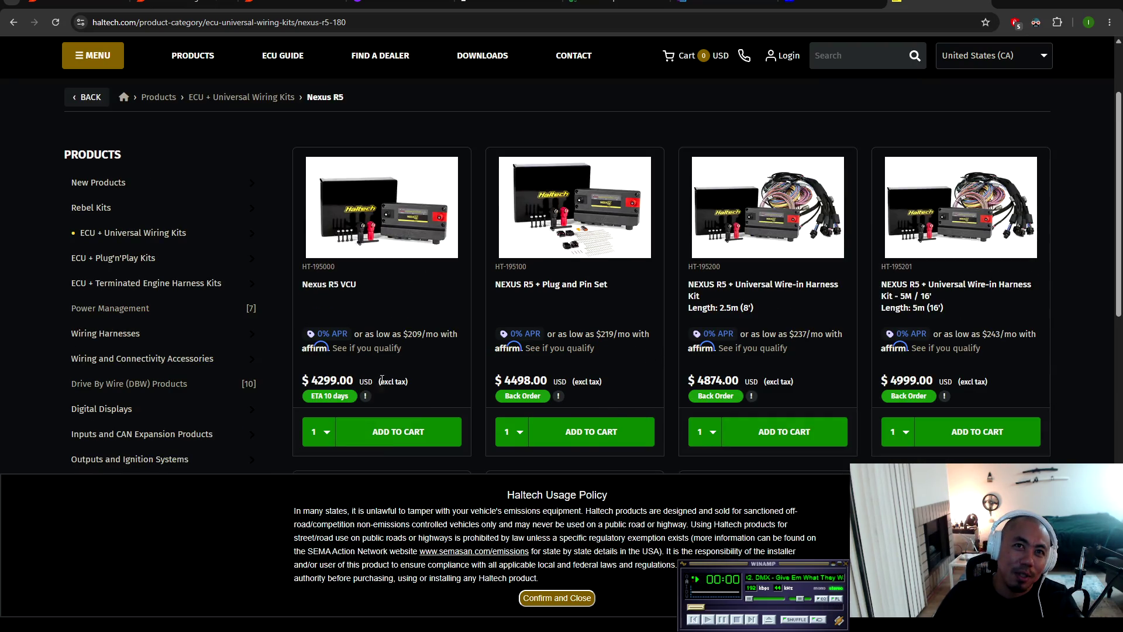
left_click_drag(314, 379, 441, 383)
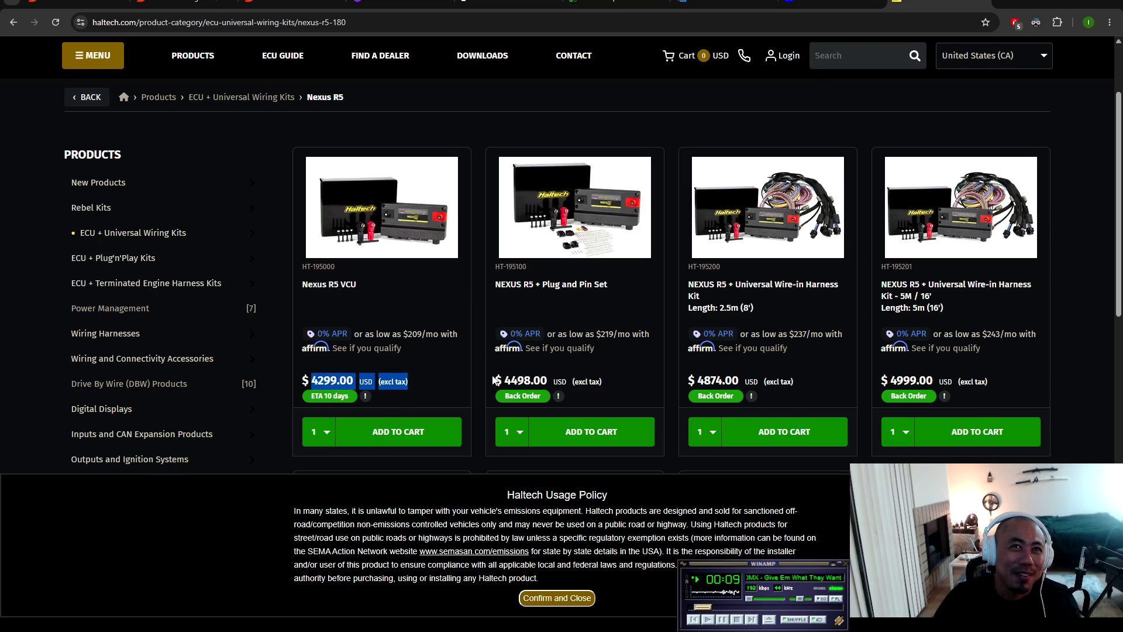
left_click_drag(496, 380, 630, 385)
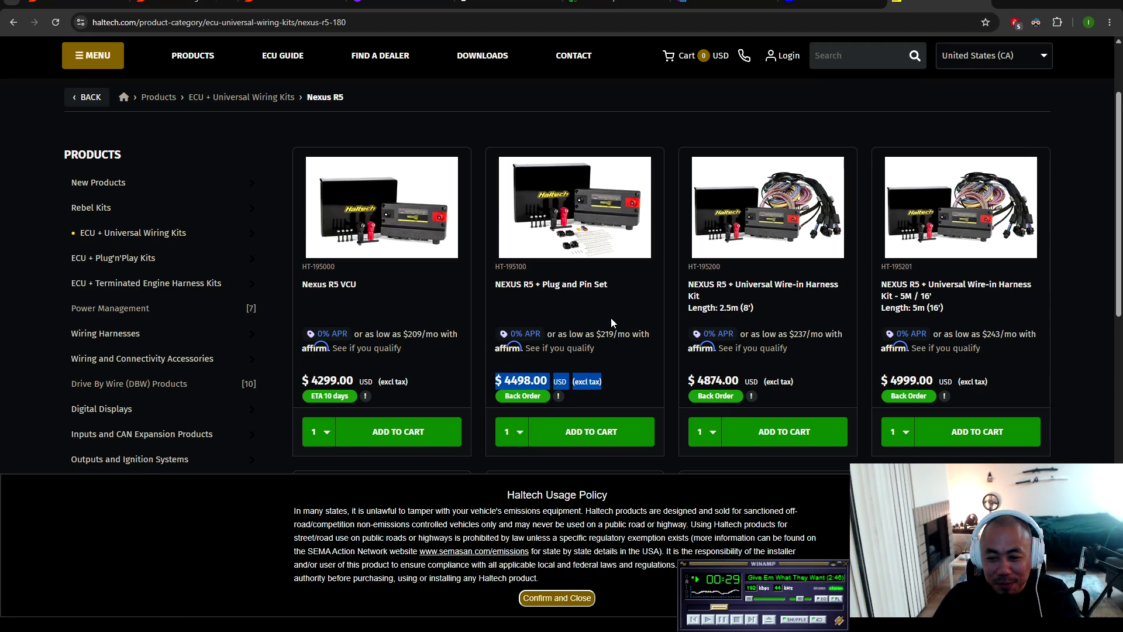
scroll(710, 412, "down", 3)
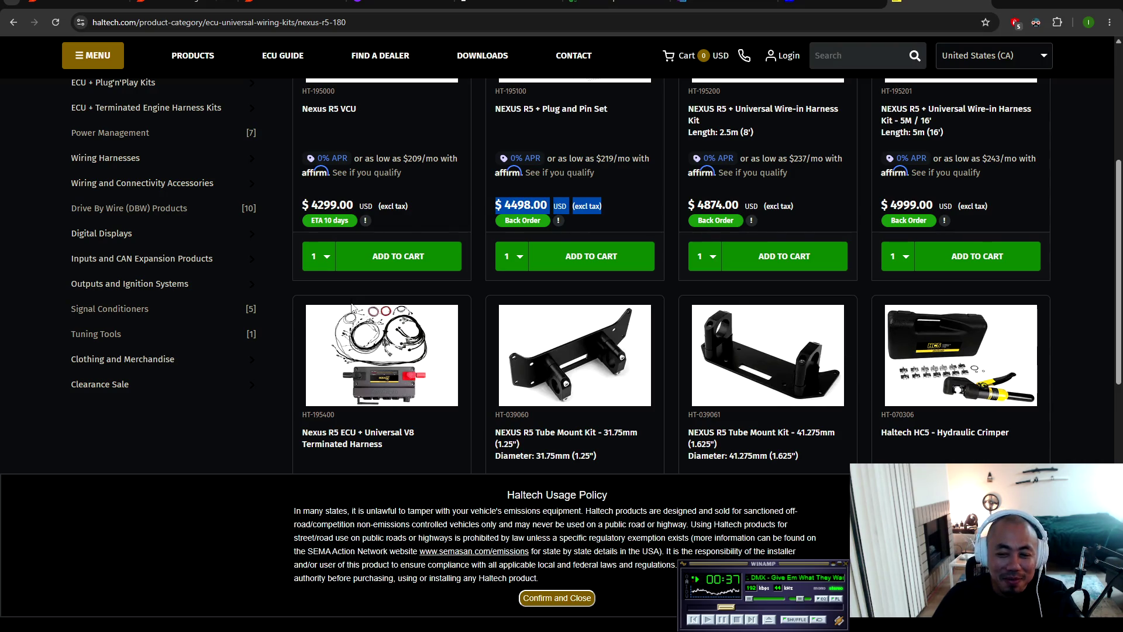
scroll(375, 310, "up", 5)
scroll(400, 321, "down", 3)
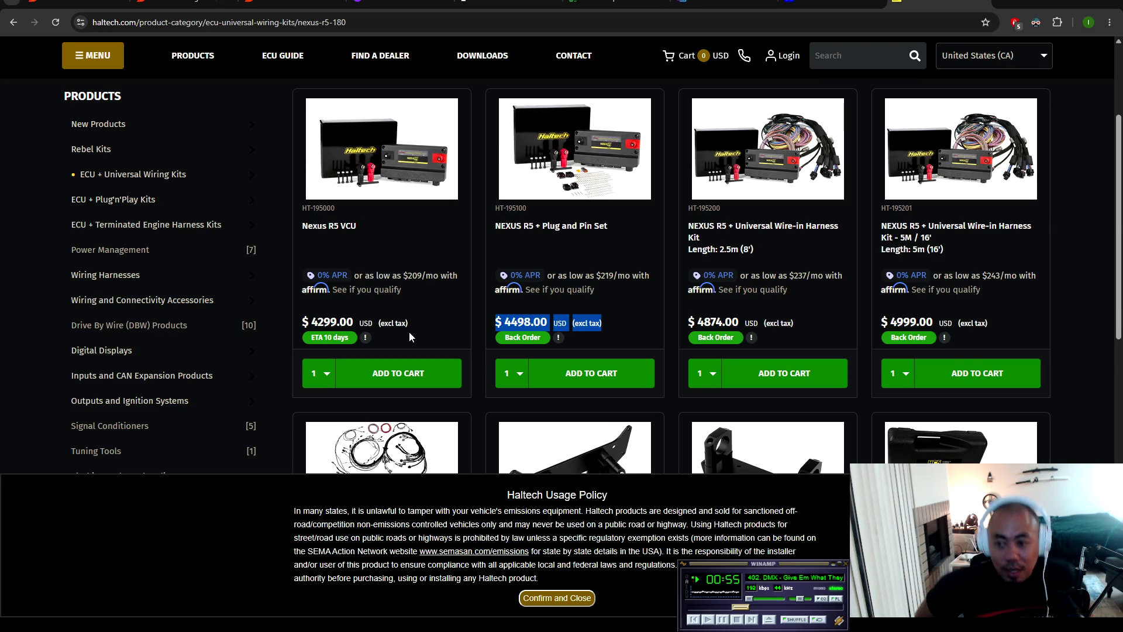
left_click(726, 3)
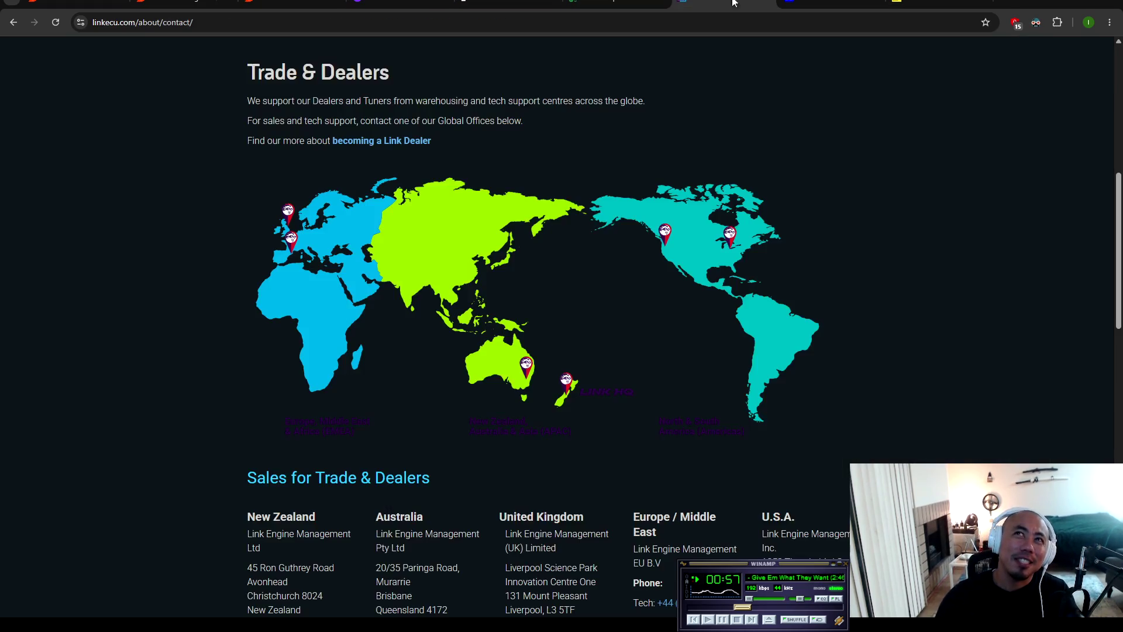
Step: Read Link ECU's G4X article from the Products menu, then start a new tab with 'ca1'
scroll(351, 287, "up", 5)
scroll(351, 286, "up", 2)
mouse_move(725, 111)
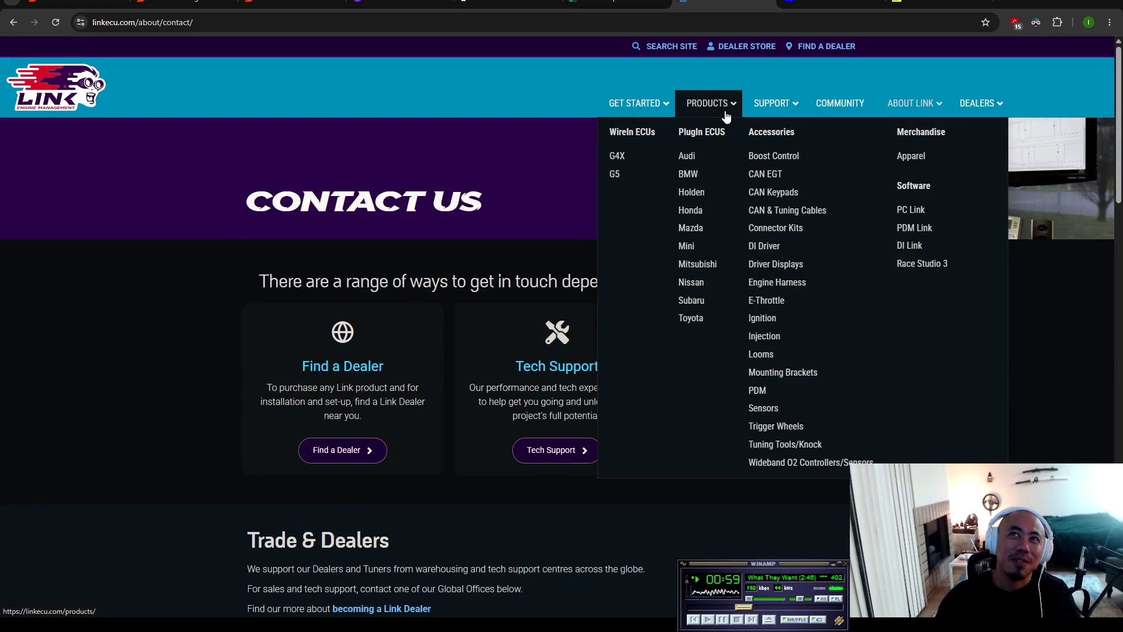
left_click(621, 162)
scroll(410, 316, "down", 5)
scroll(394, 339, "down", 5)
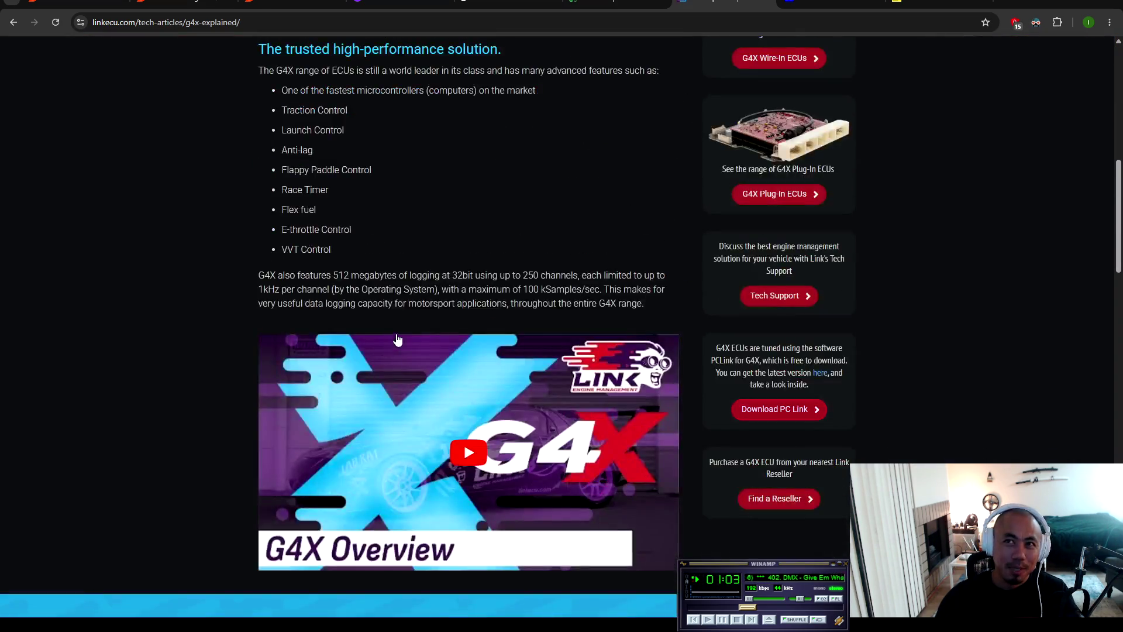
scroll(575, 362, "up", 4)
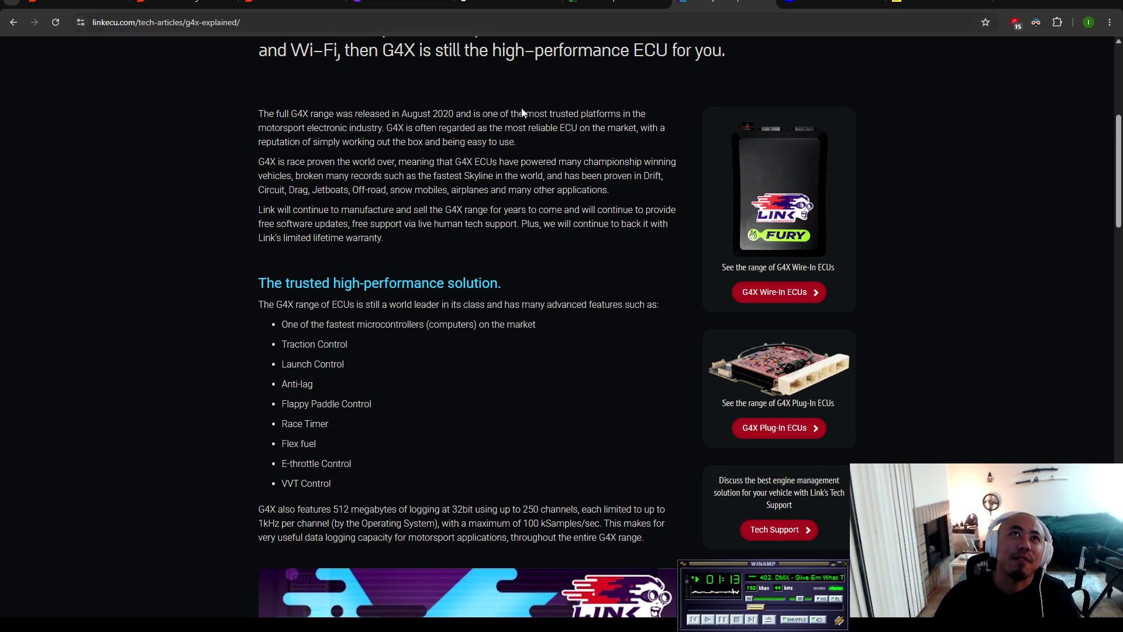
key("ctrl+t")
type("ca1")
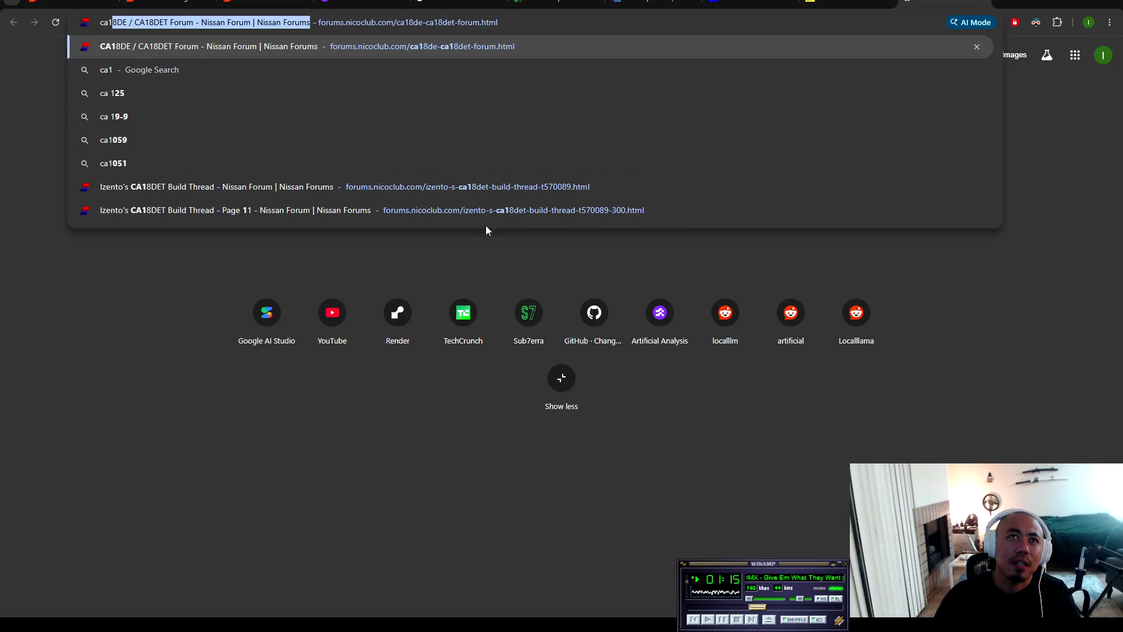
Step: Open the CA18DET build thread and page ahead through it
left_click(378, 187)
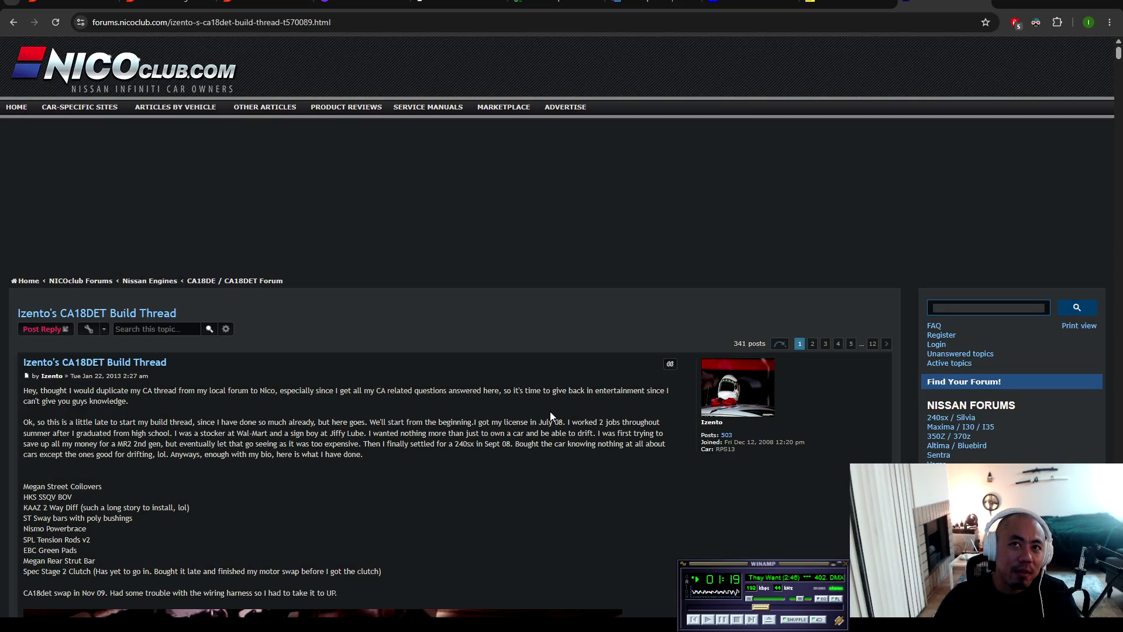
left_click(825, 346)
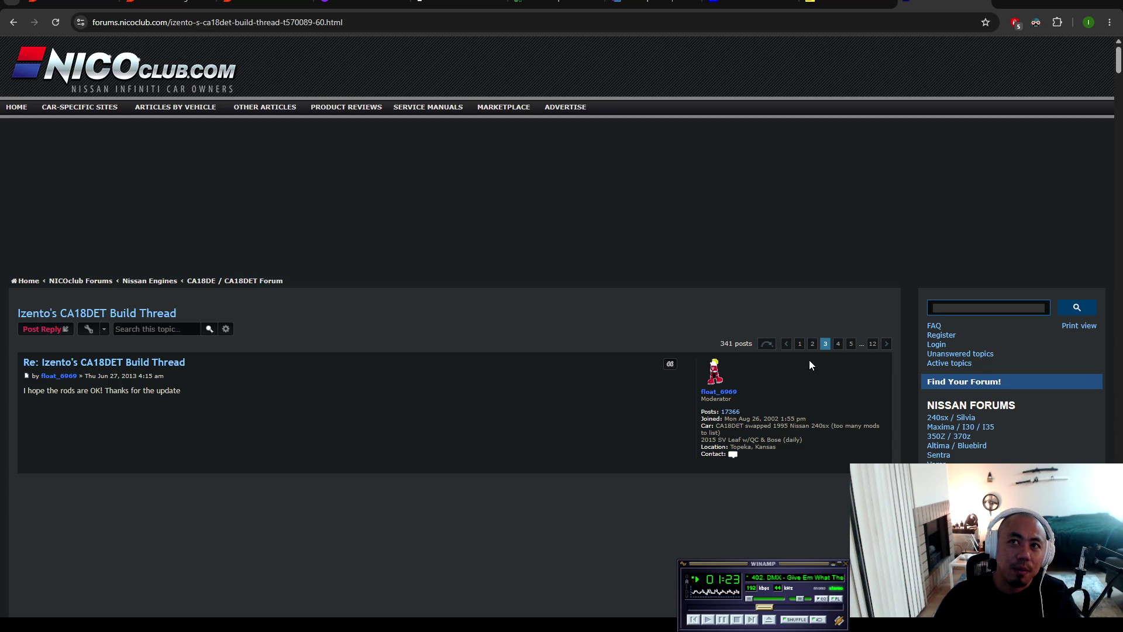
left_click(812, 344)
scroll(490, 375, "down", 15)
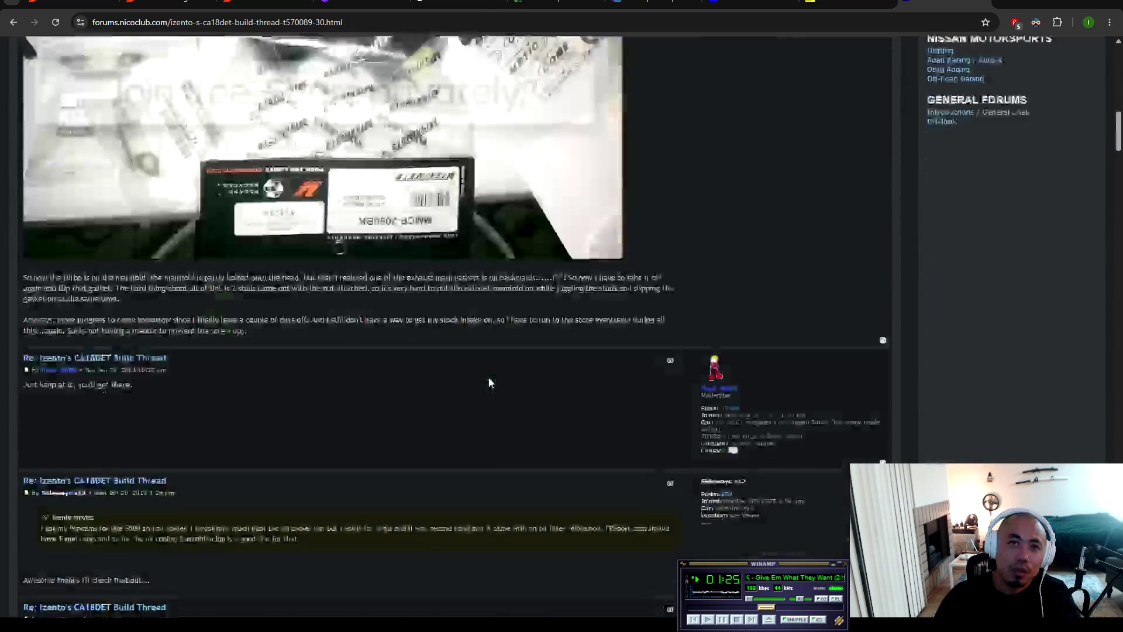
scroll(507, 432, "down", 20)
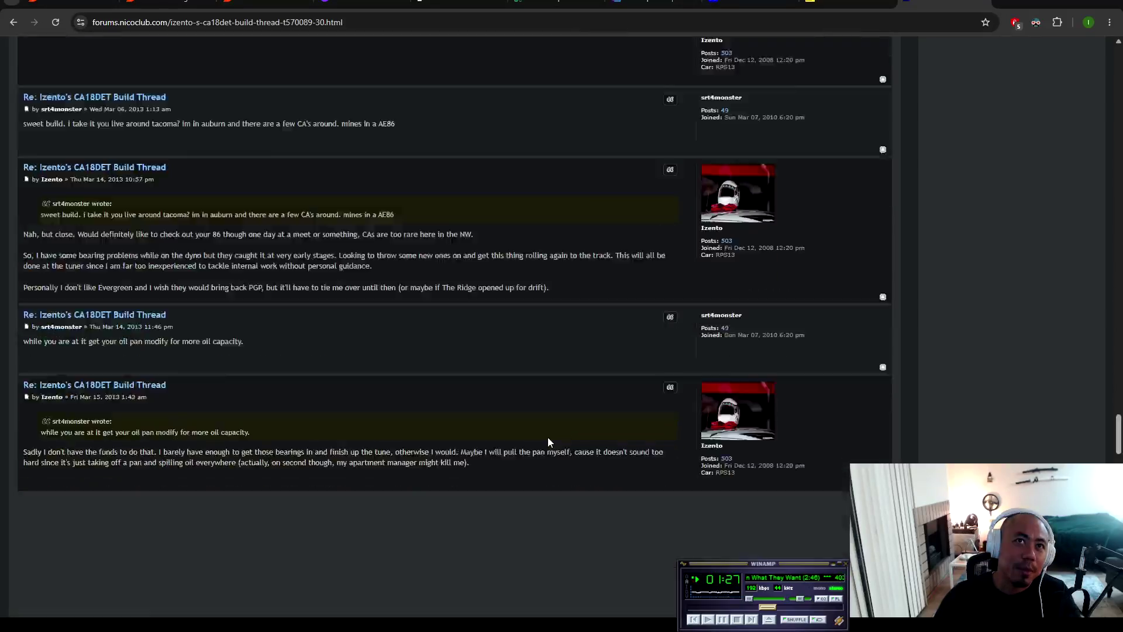
scroll(556, 444, "down", 10)
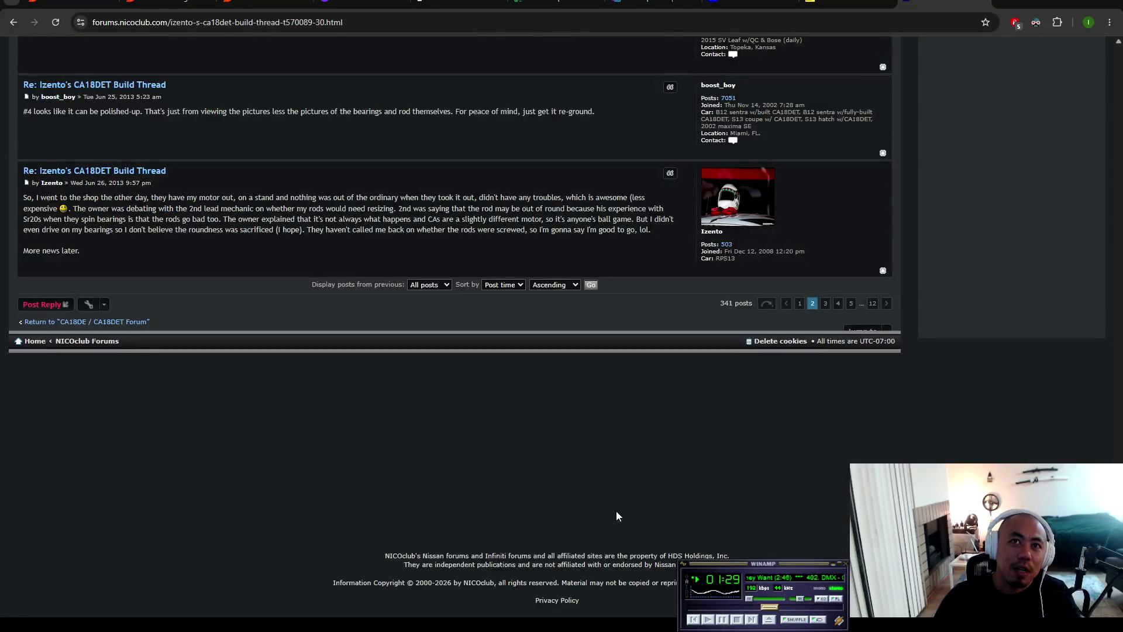
Step: Return to the top of the thread page and jump to page 12
key("Home")
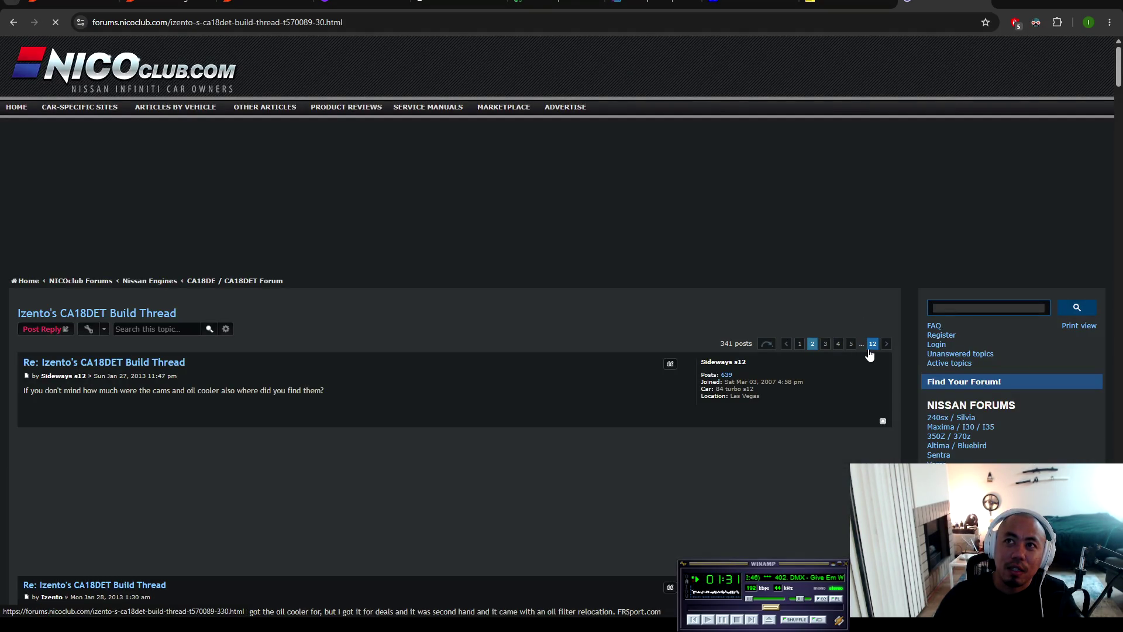
left_click(873, 345)
scroll(564, 308, "down", 20)
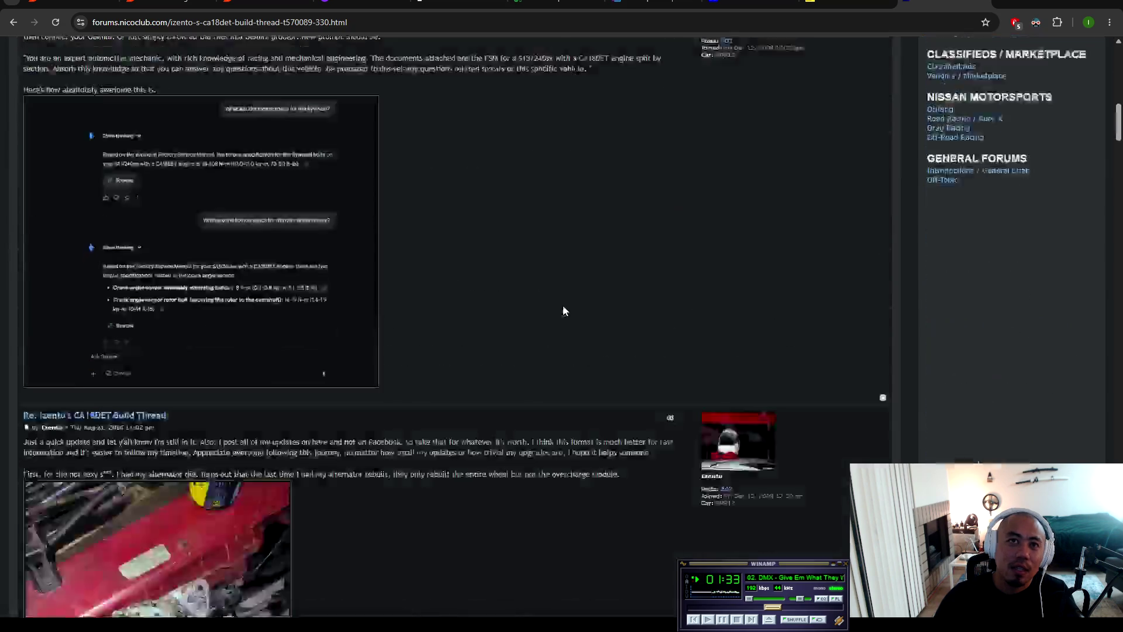
scroll(587, 350, "down", 20)
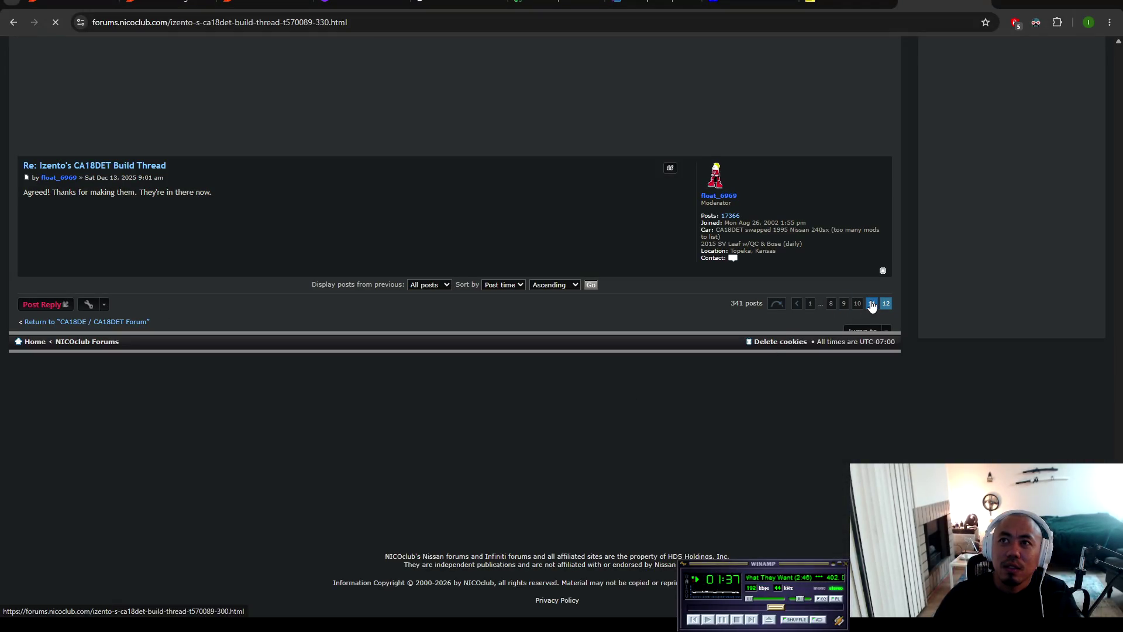
Step: Go to page 11 and open the updated interior photo post's picture on its own
left_click(870, 305)
scroll(487, 401, "down", 5)
scroll(489, 406, "down", 20)
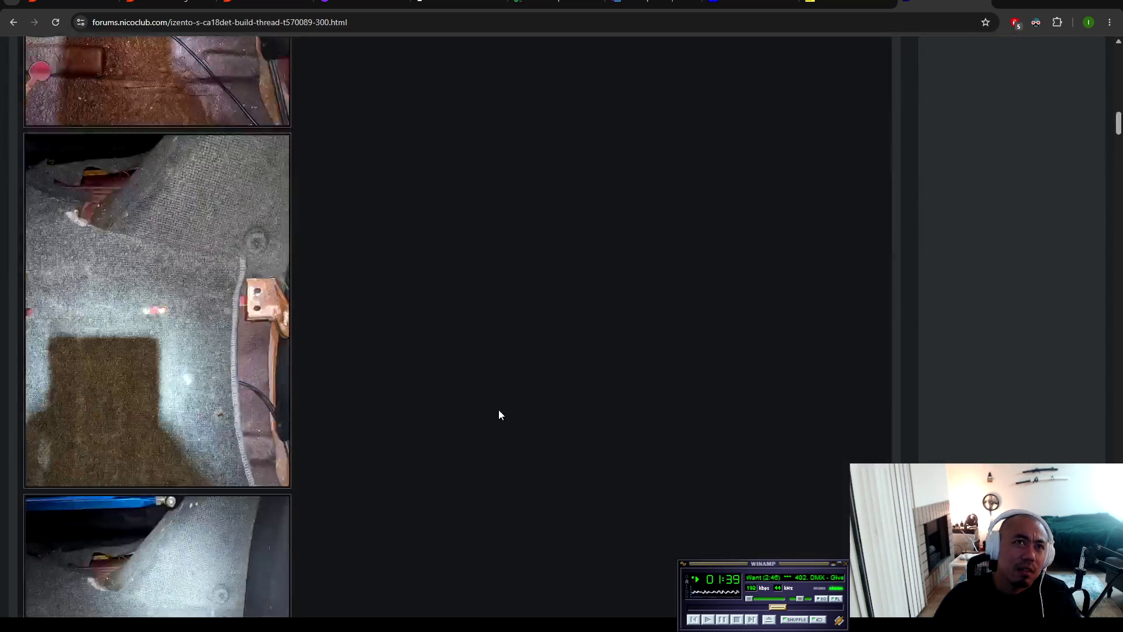
scroll(499, 425, "down", 15)
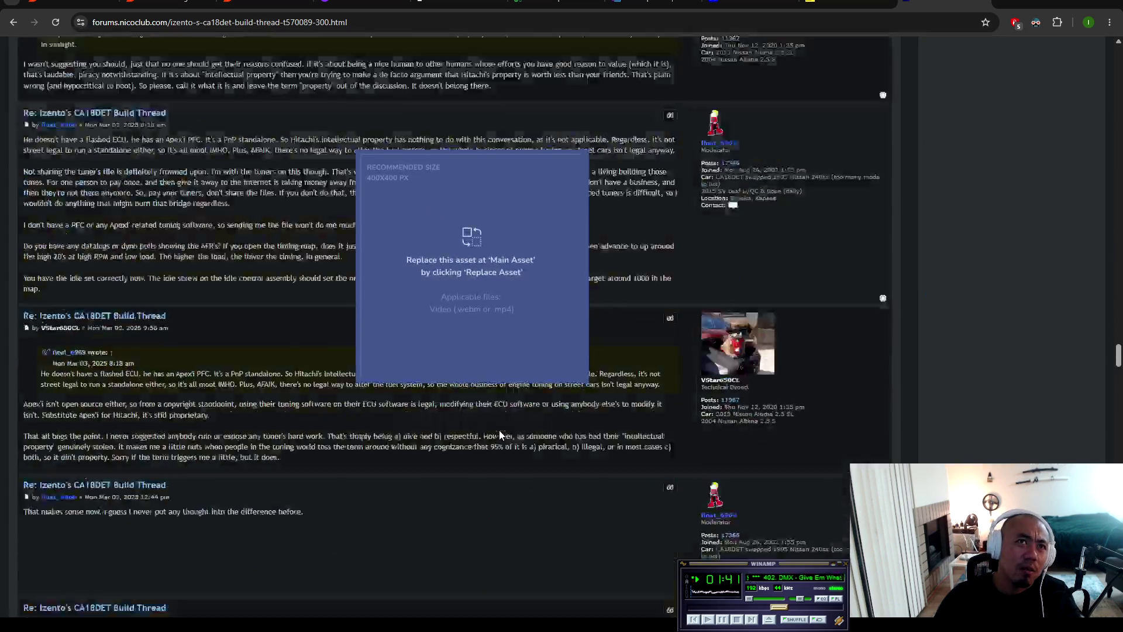
scroll(410, 356, "up", 20)
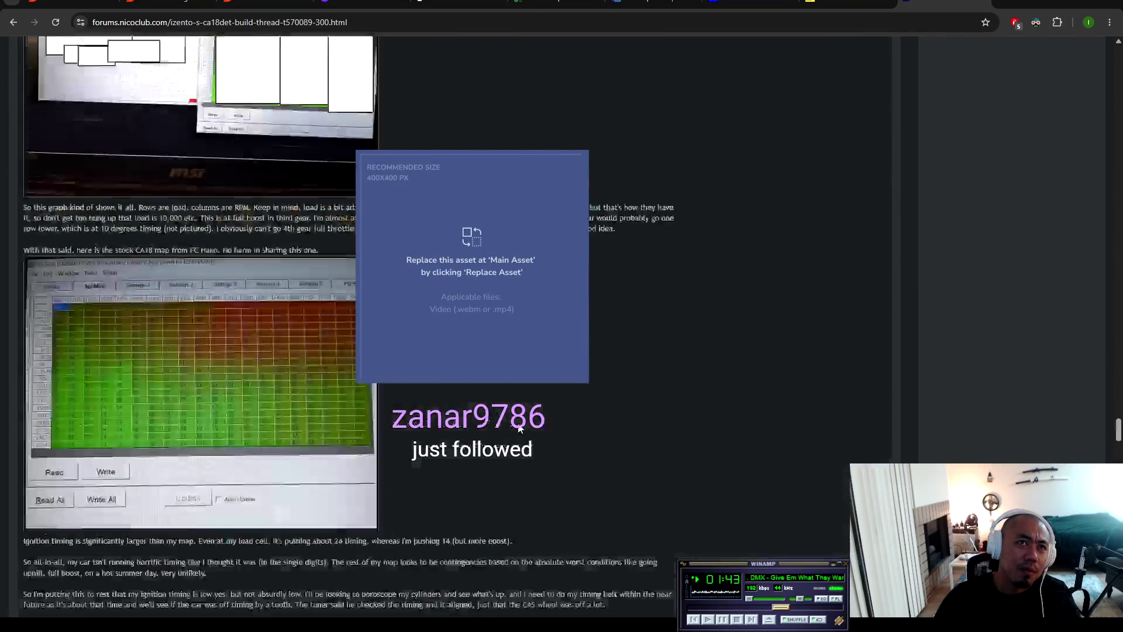
scroll(297, 281, "down", 1)
scroll(298, 281, "down", 3)
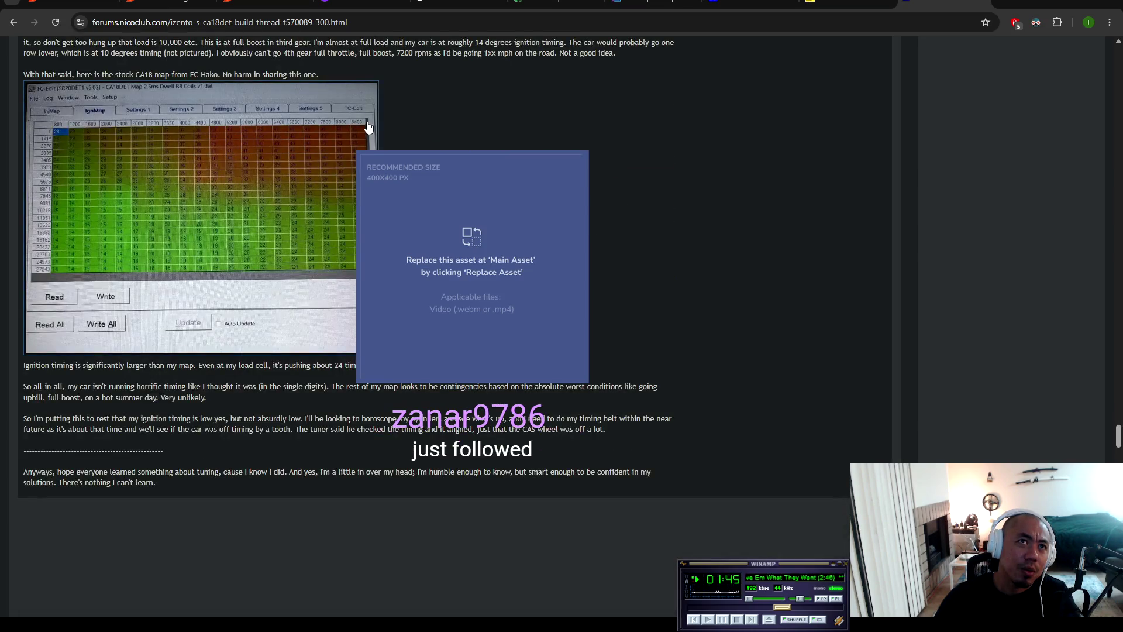
scroll(482, 254, "down", 6)
scroll(483, 262, "down", 20)
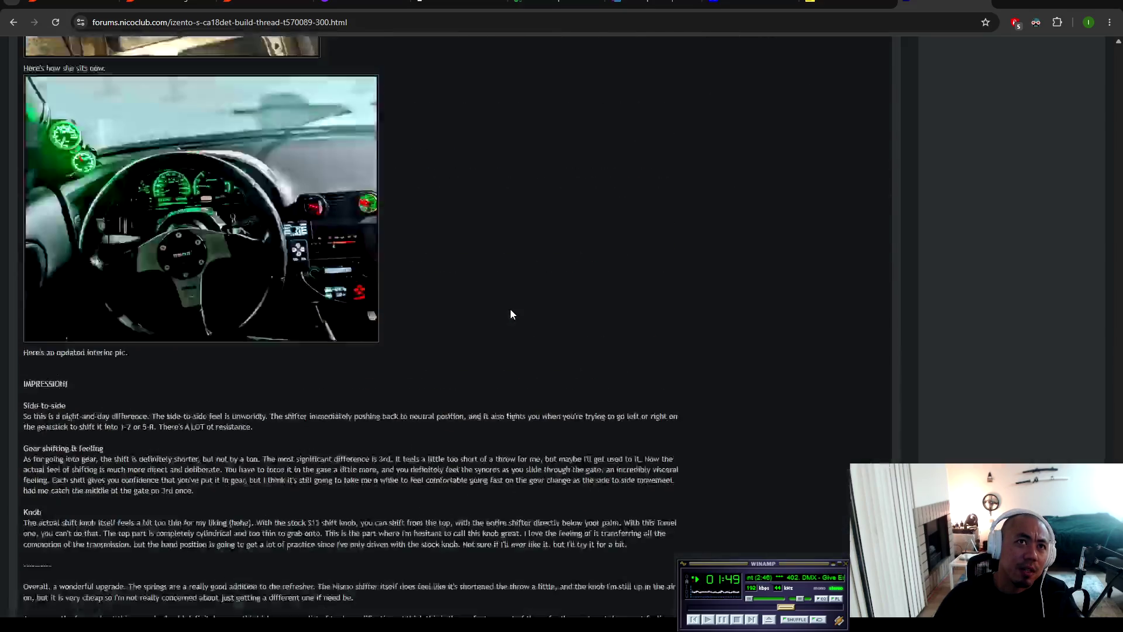
left_click(362, 310)
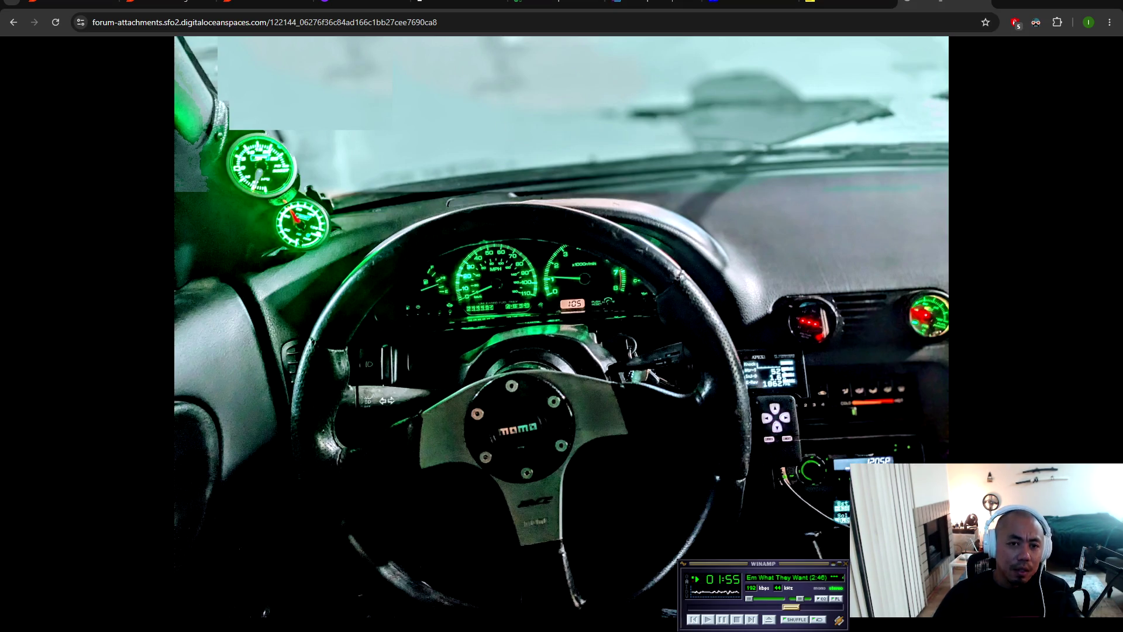
left_click(291, 206)
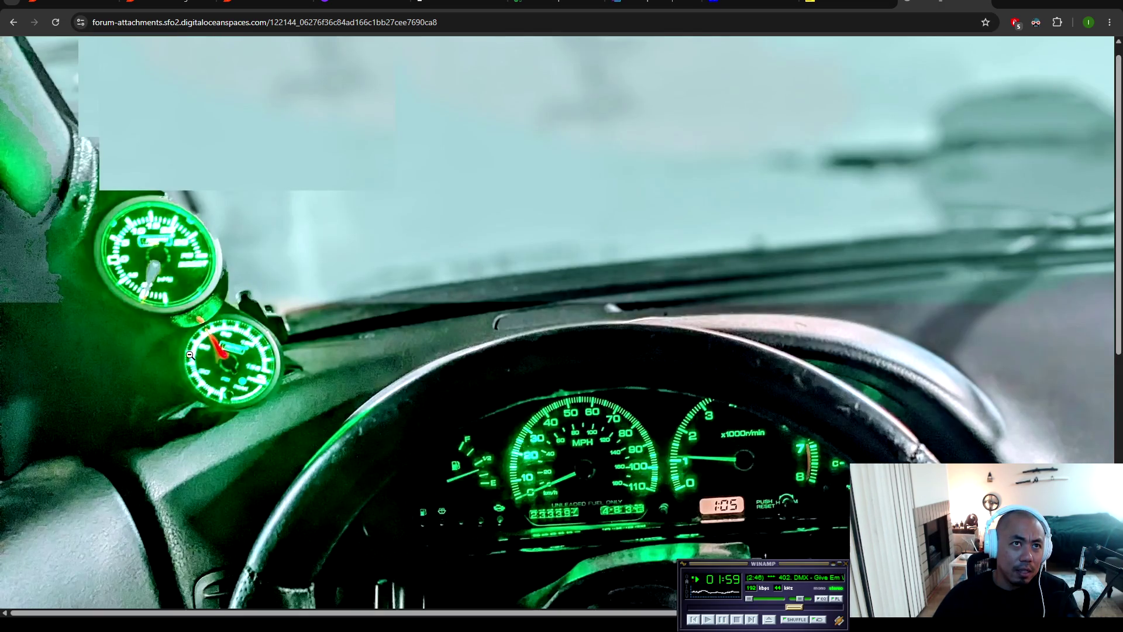
left_click(266, 364)
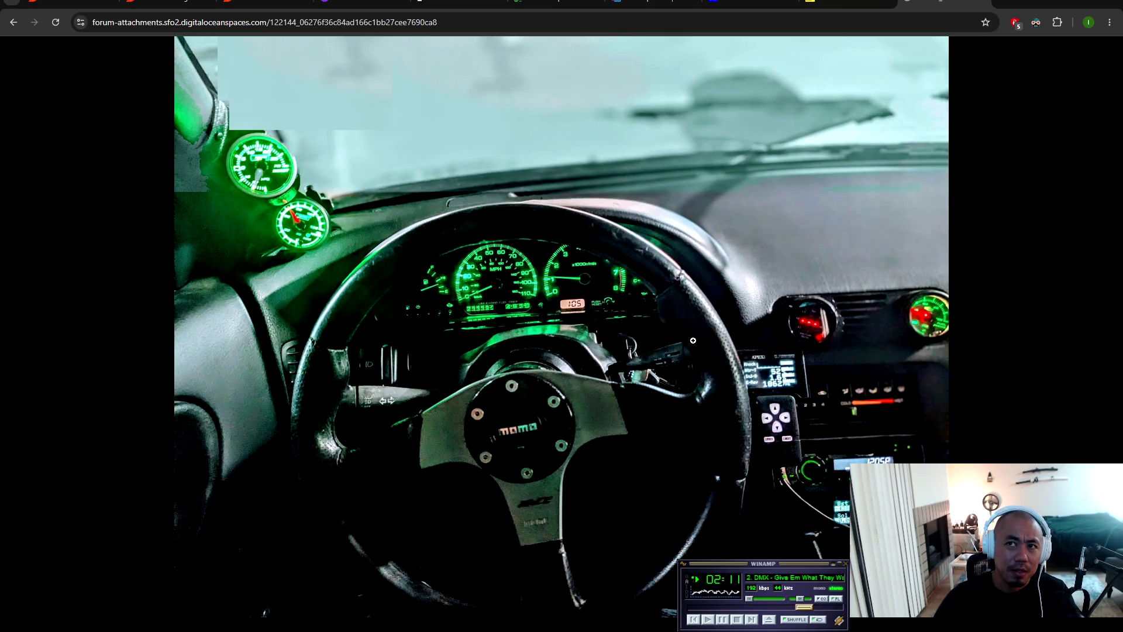
left_click(832, 407)
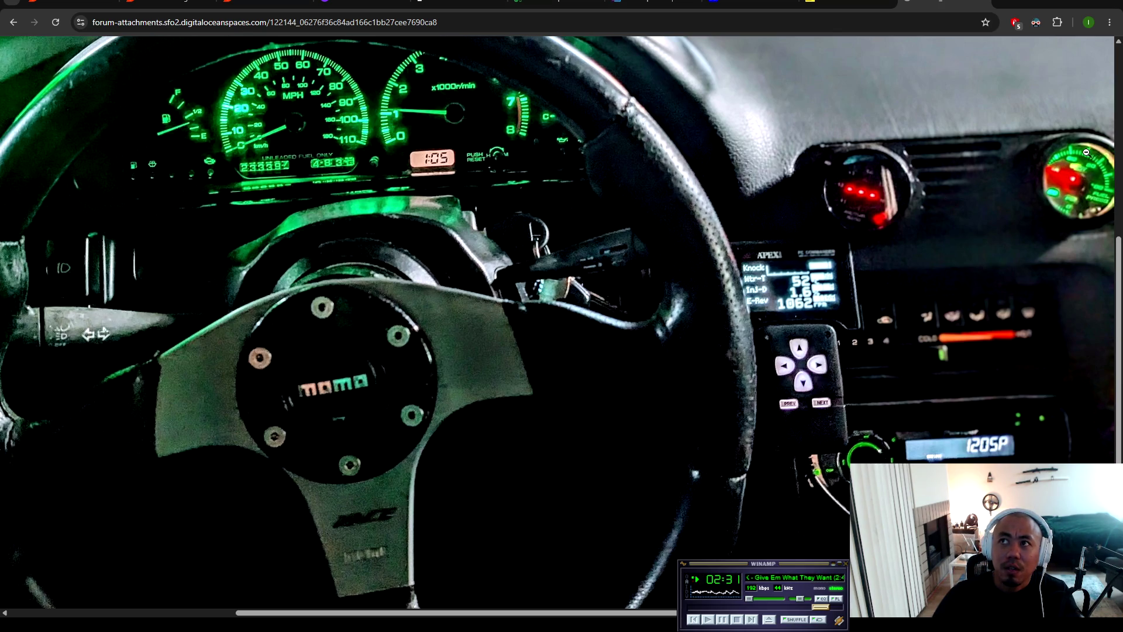
left_click(990, 291)
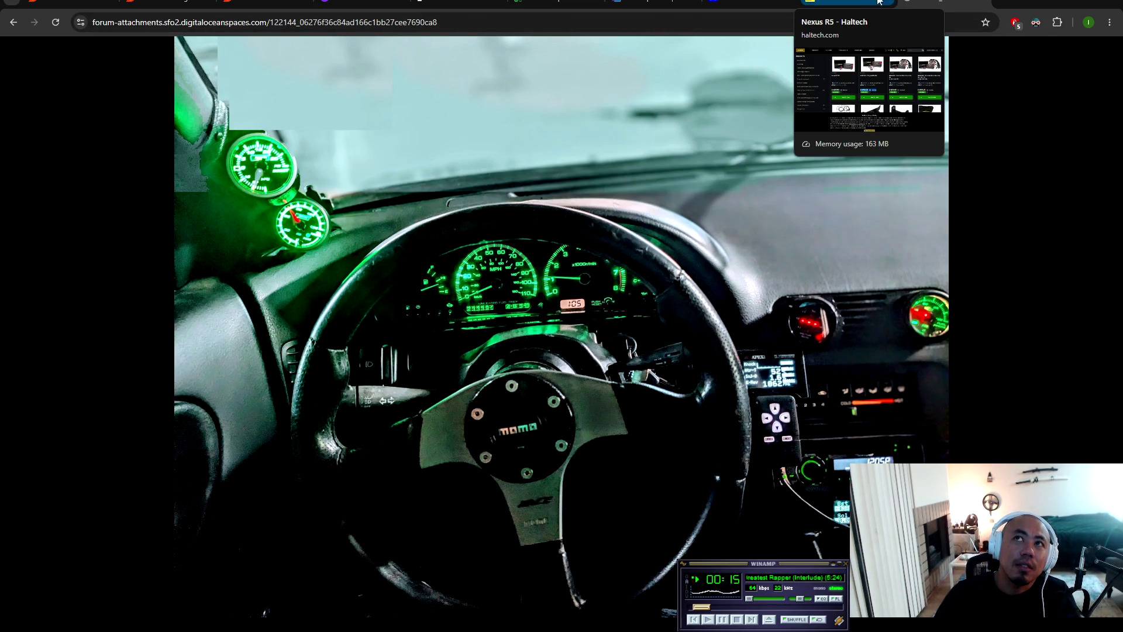
left_click(13, 22)
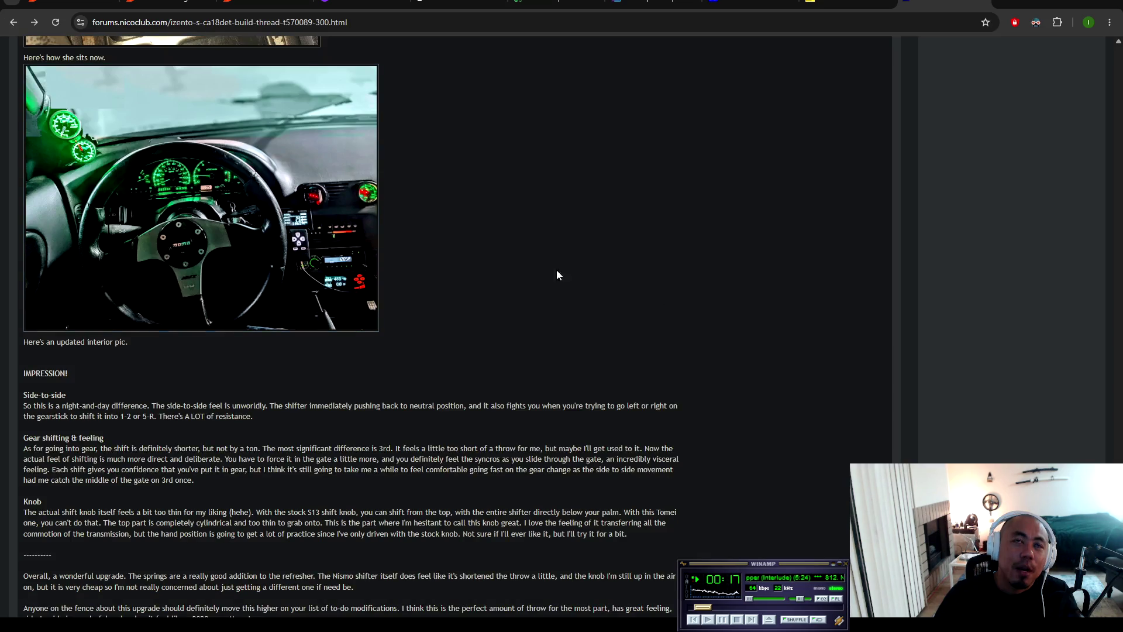
Step: Open the interior photo attachment, zoom it to full size, then fit it to the window
scroll(330, 304, "up", 4)
scroll(316, 375, "up", 3)
scroll(443, 422, "down", 3)
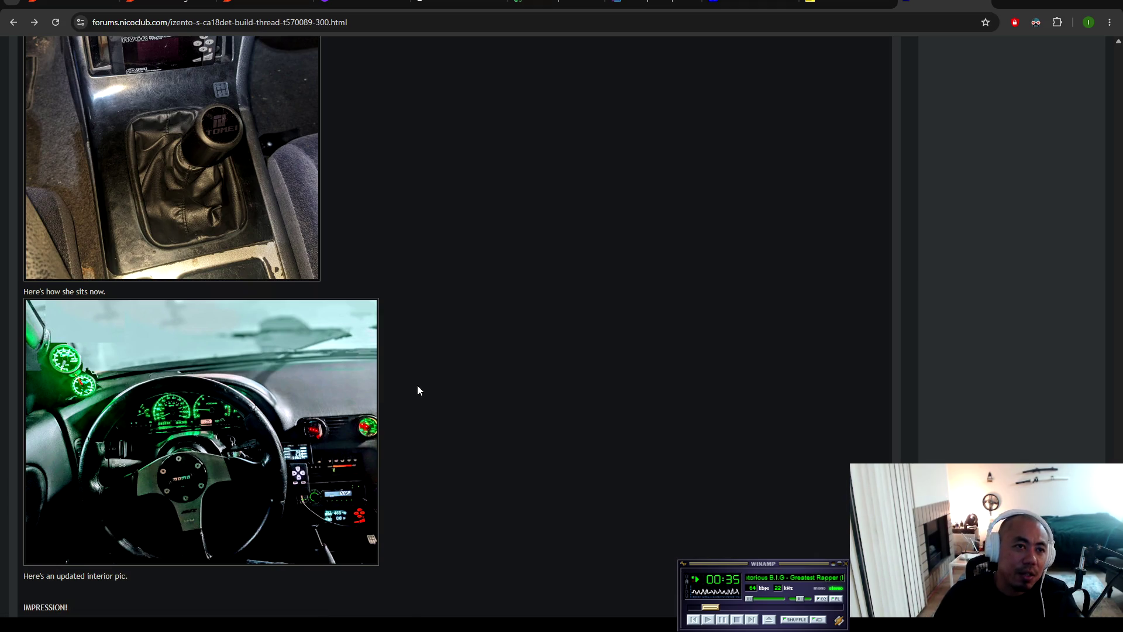
left_click(354, 398)
left_click(834, 406)
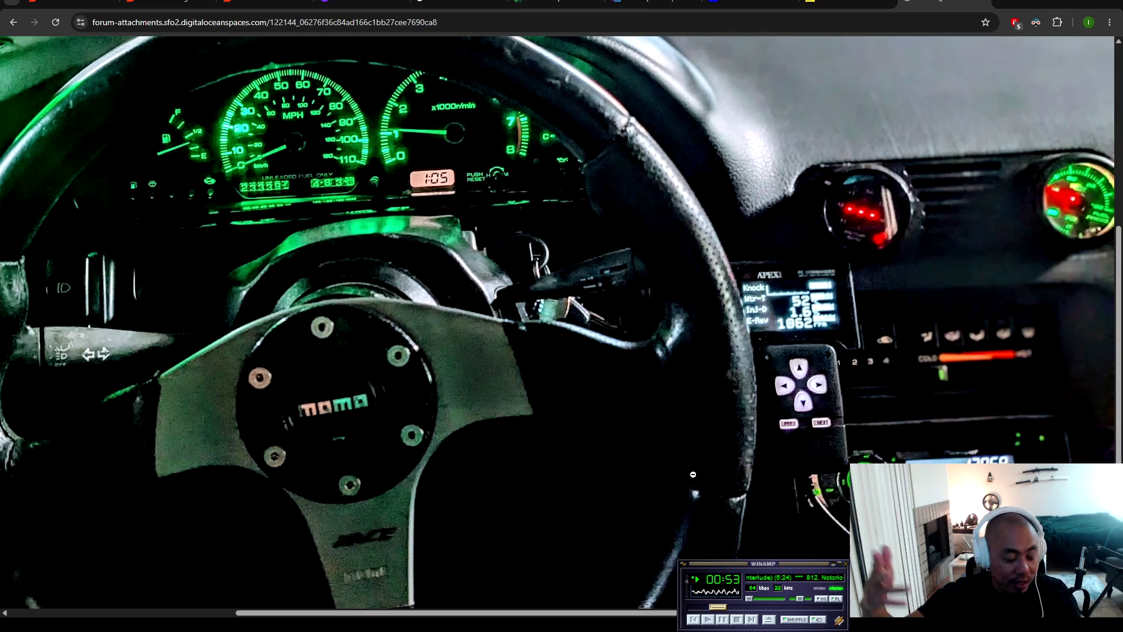
left_click(774, 371)
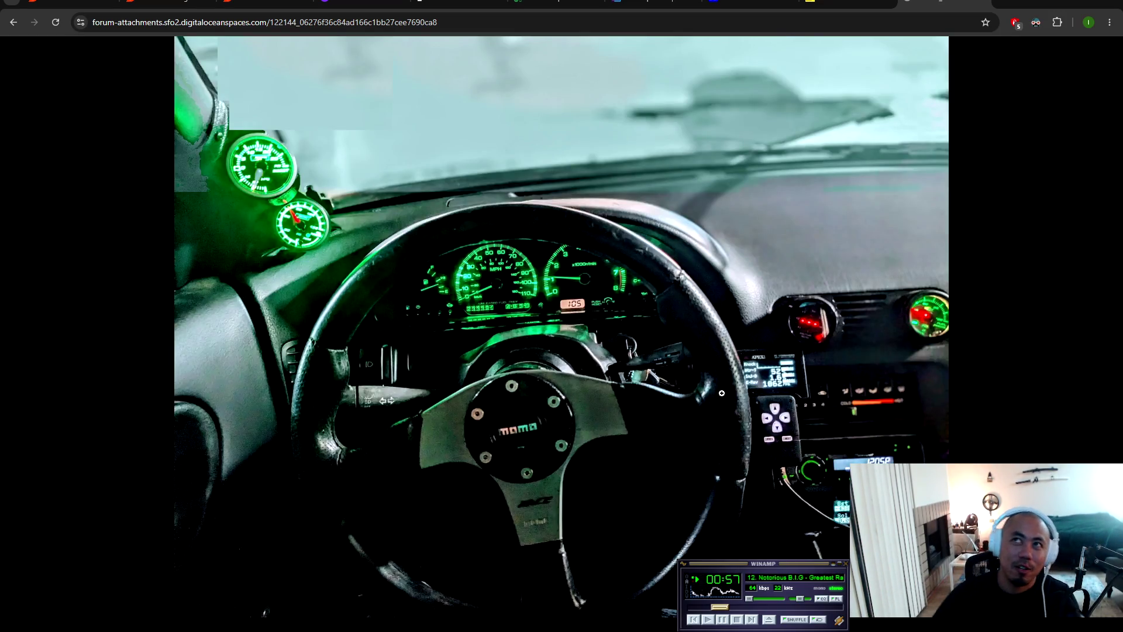
Step: Return to the thread, reopen and leave the interior photo, then switch to the Atkins Rotary tab
left_click(13, 23)
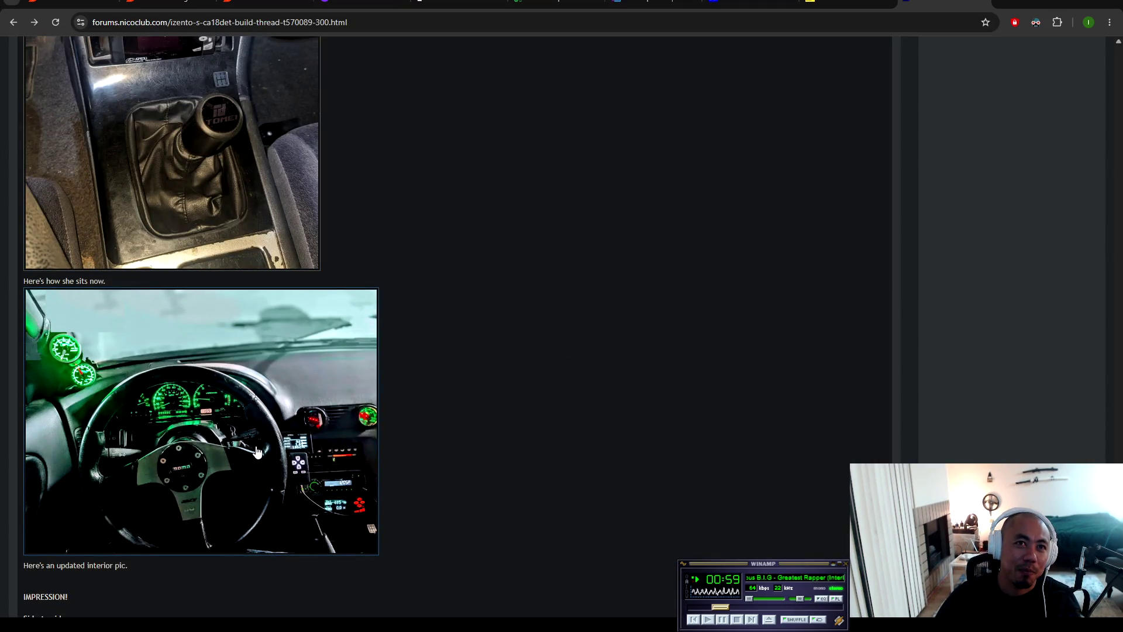
left_click(255, 449)
left_click(13, 22)
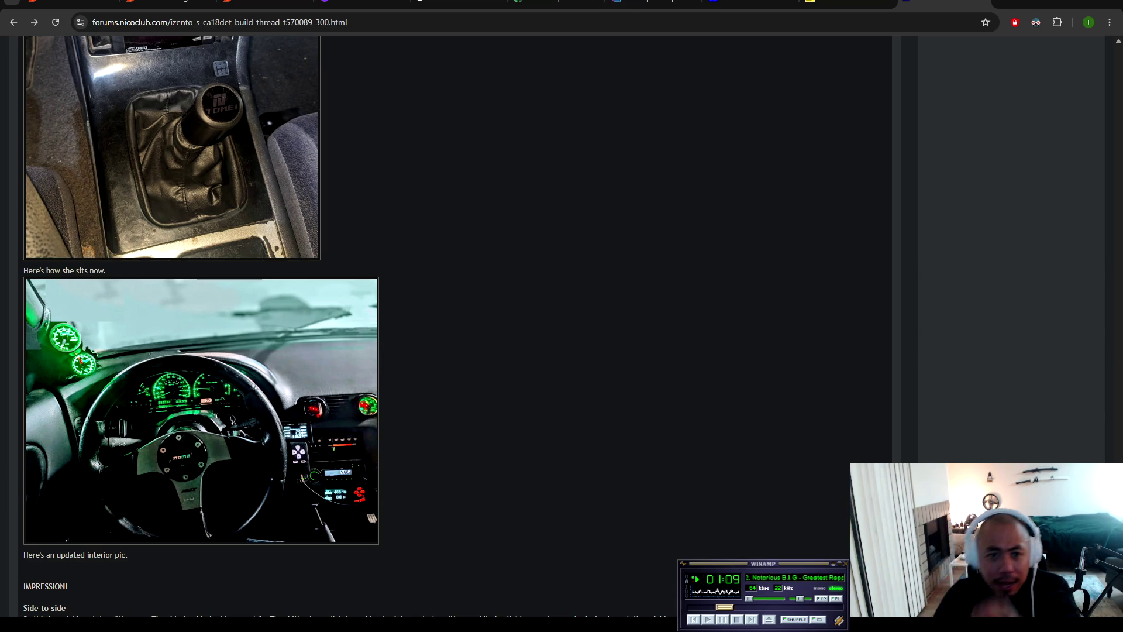
left_click(849, 3)
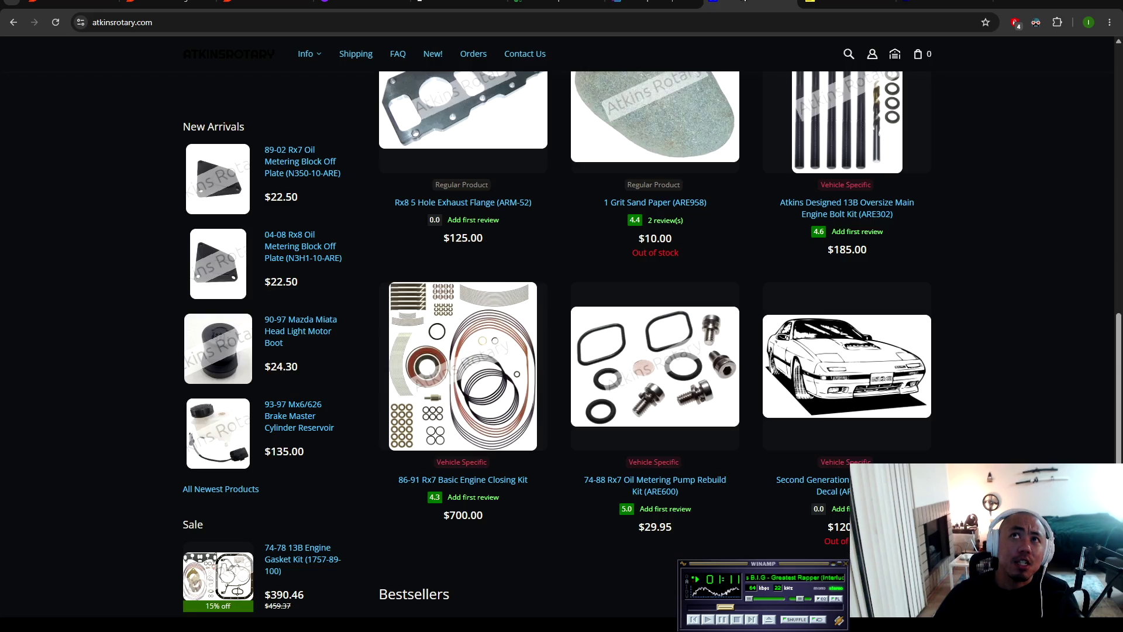
Step: On the G4X Explained tab, highlight the intro paragraph and reliability sentence, then clear the selection
left_click(649, 3)
scroll(582, 292, "up", 4)
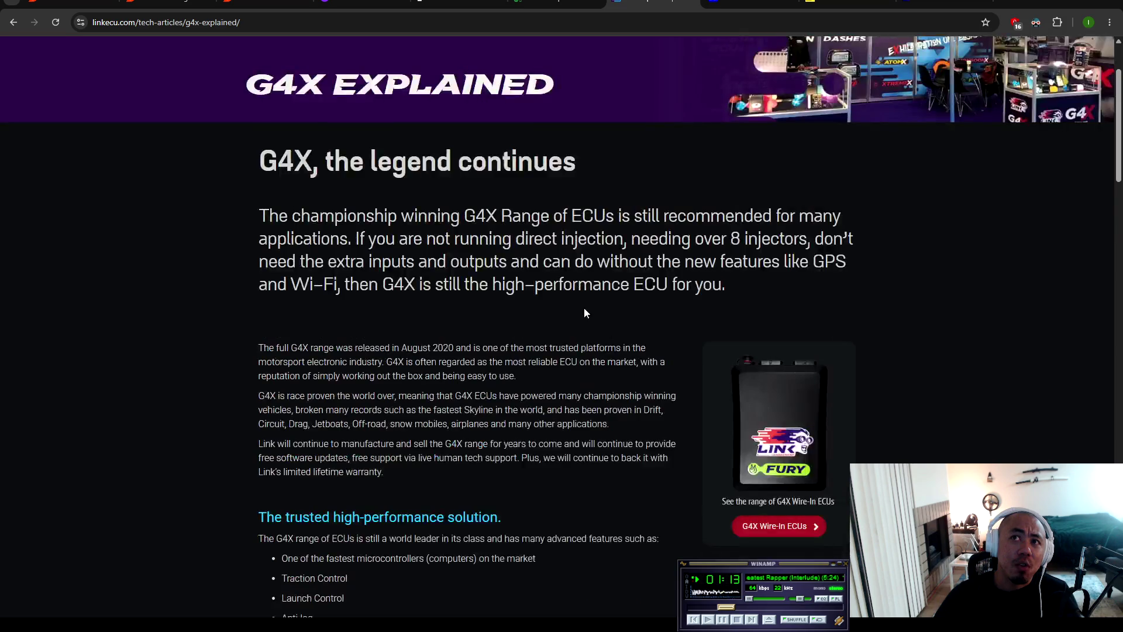
left_click_drag(288, 196, 442, 331)
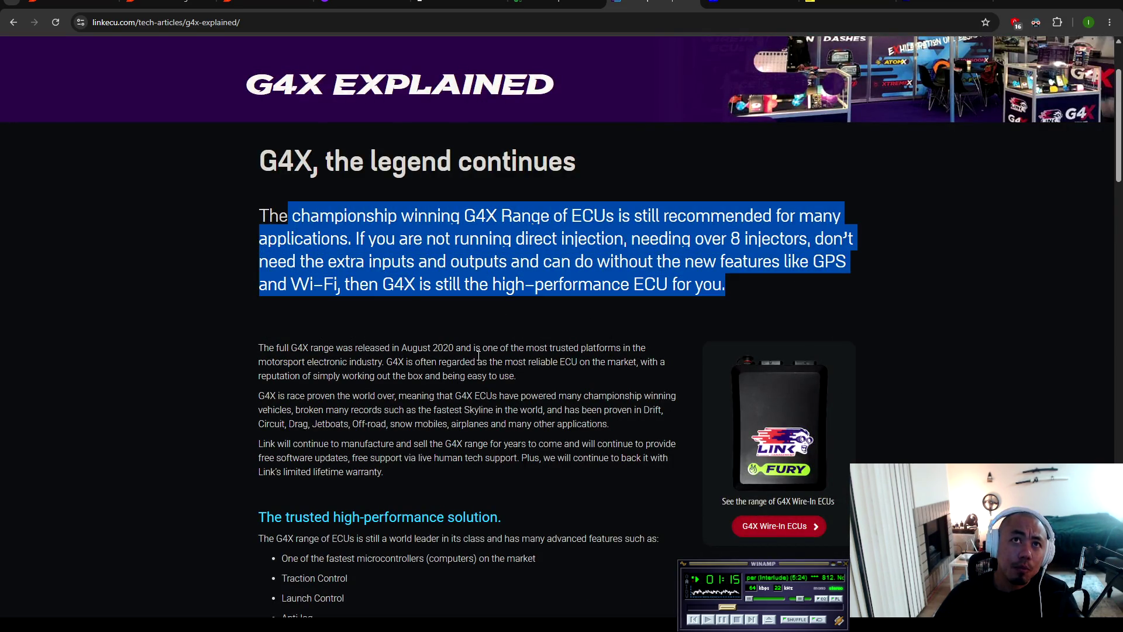
left_click_drag(620, 363, 645, 377)
left_click(614, 288)
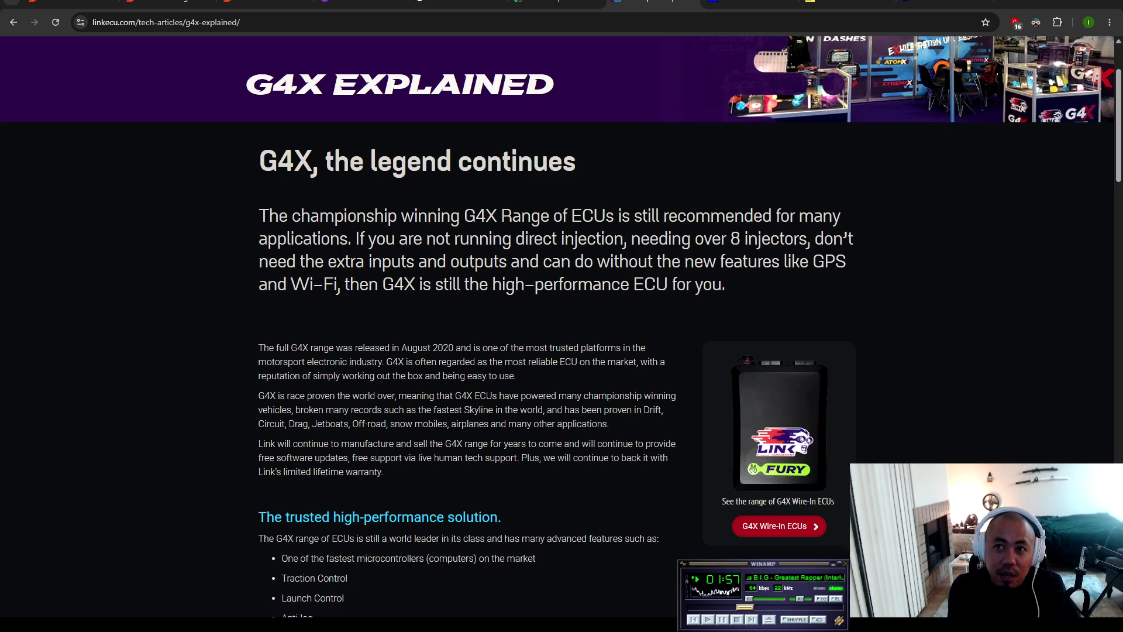
Step: Search Google for 'apexi rx7' in a new tab and show the image results
key("ctrl+t")
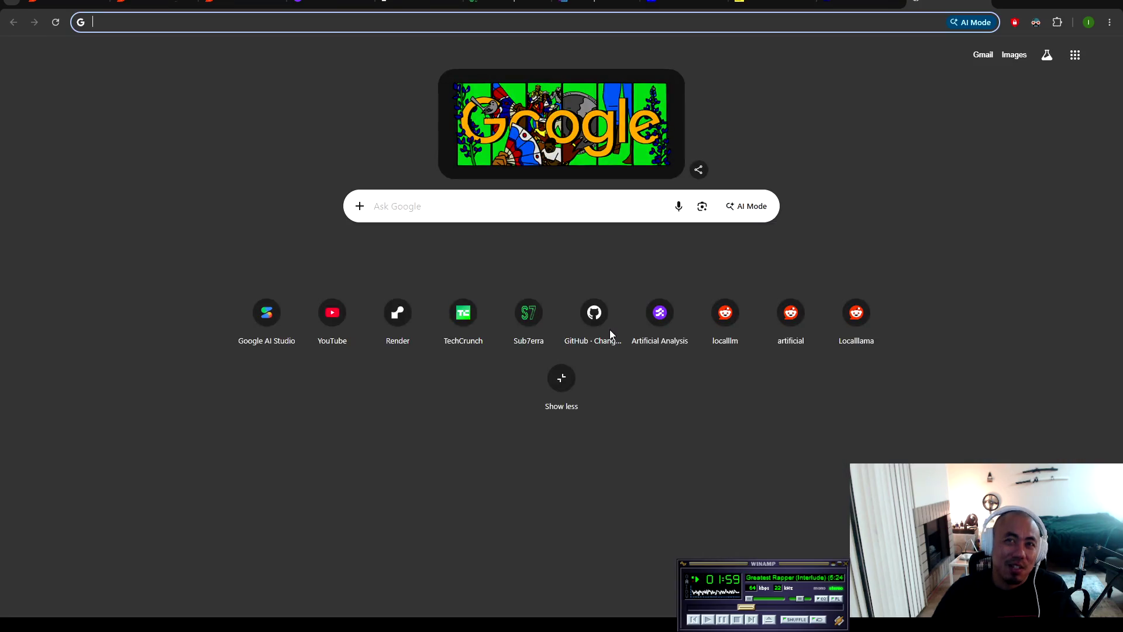
type("apexi rxy")
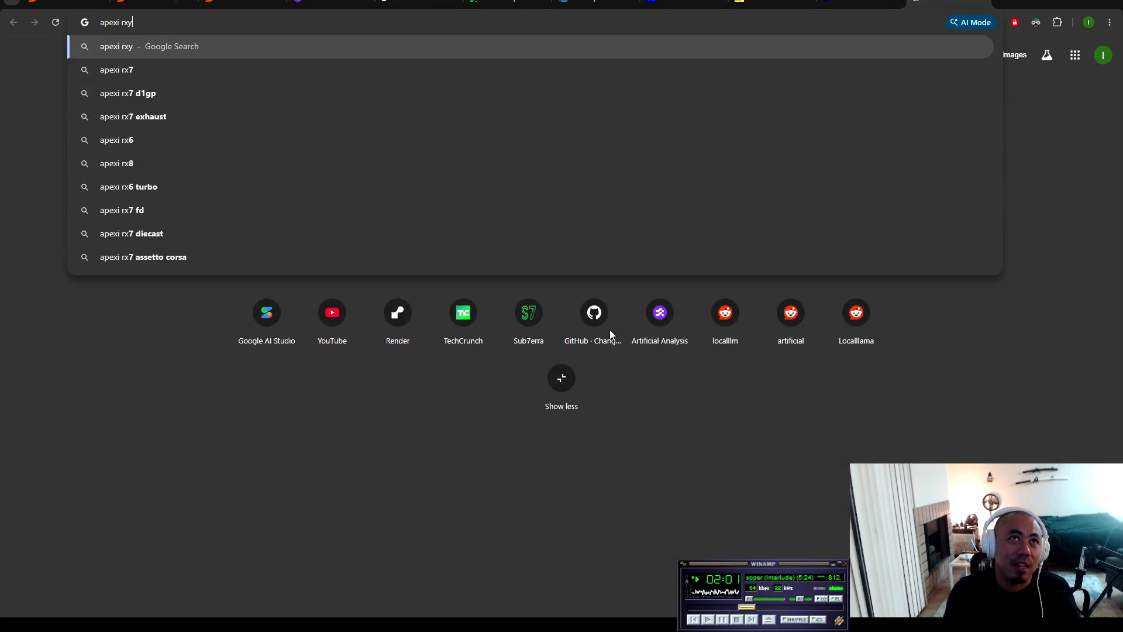
key("BackSpace")
type("8")
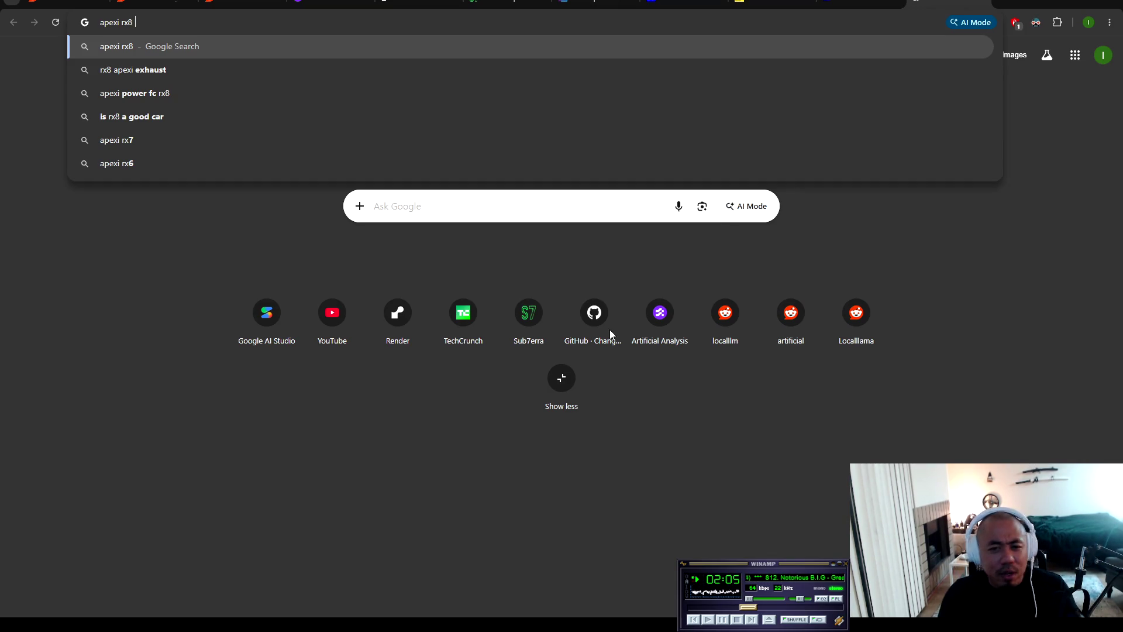
key("BackSpace")
key("BackSpace")
type("7")
key("Return")
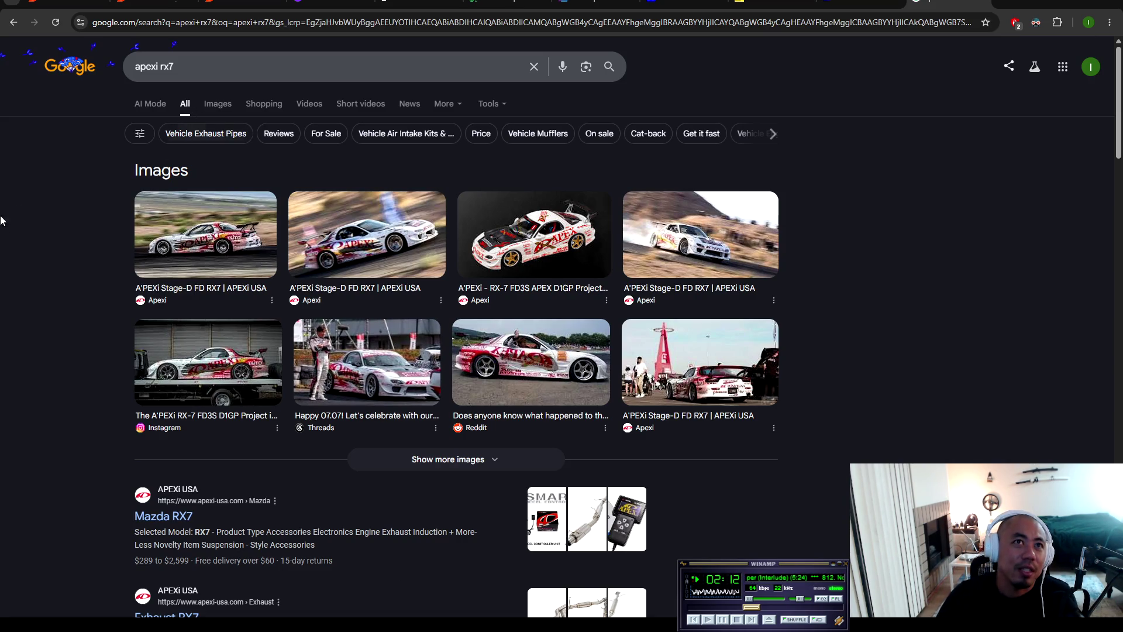
left_click(225, 113)
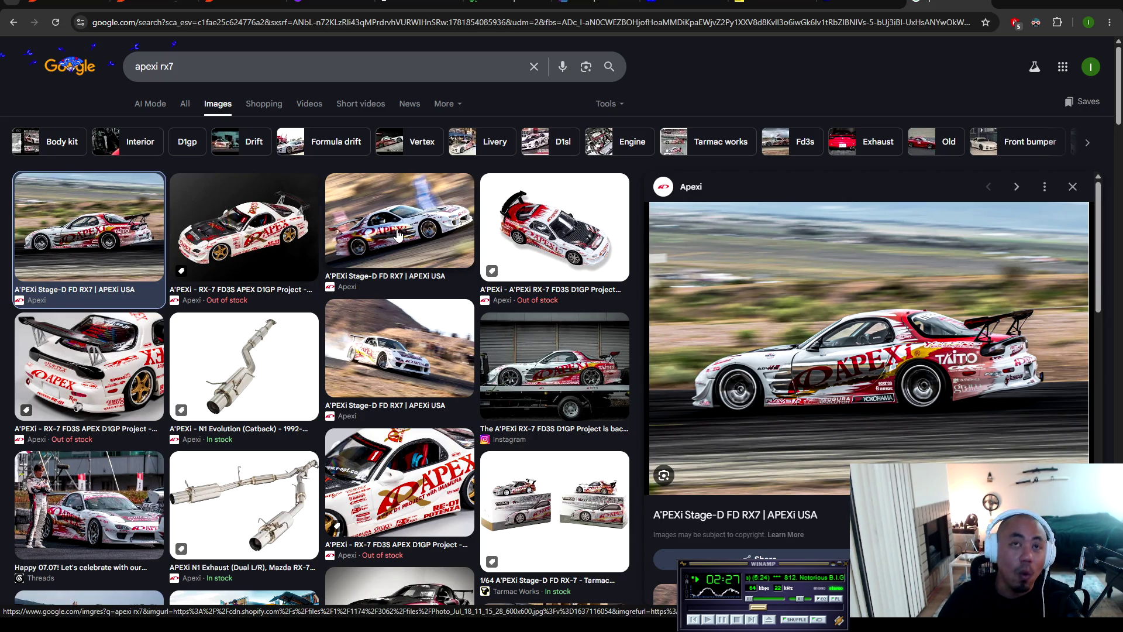
Step: Preview the drifting RX7 and flatbed-truck RX7 images, then return to the NICOclub thread
left_click(397, 235)
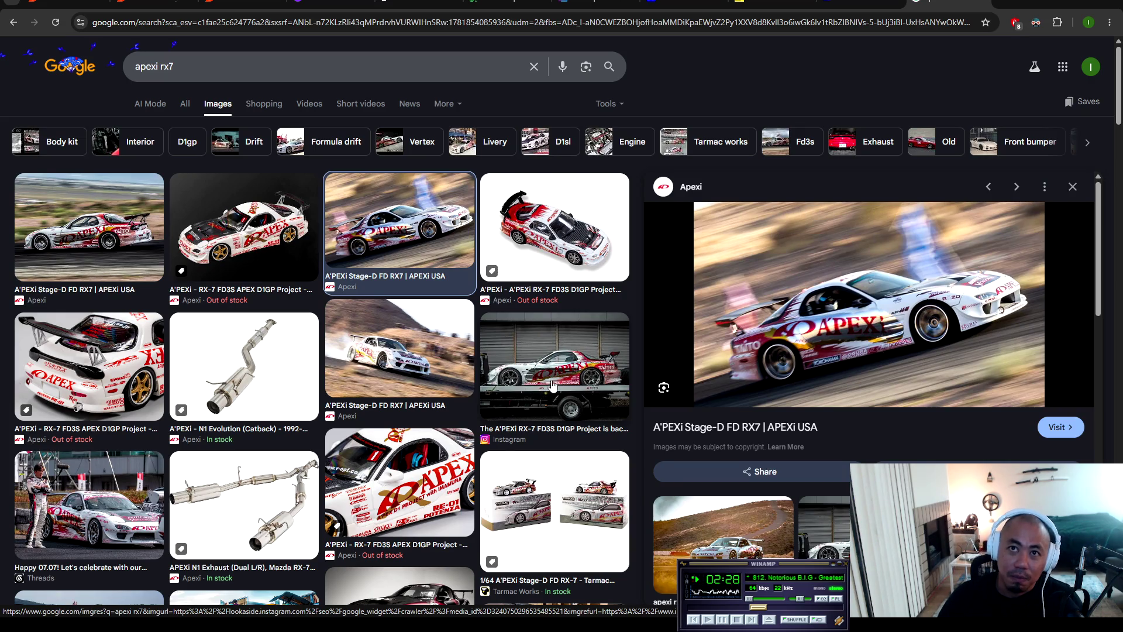
left_click(553, 385)
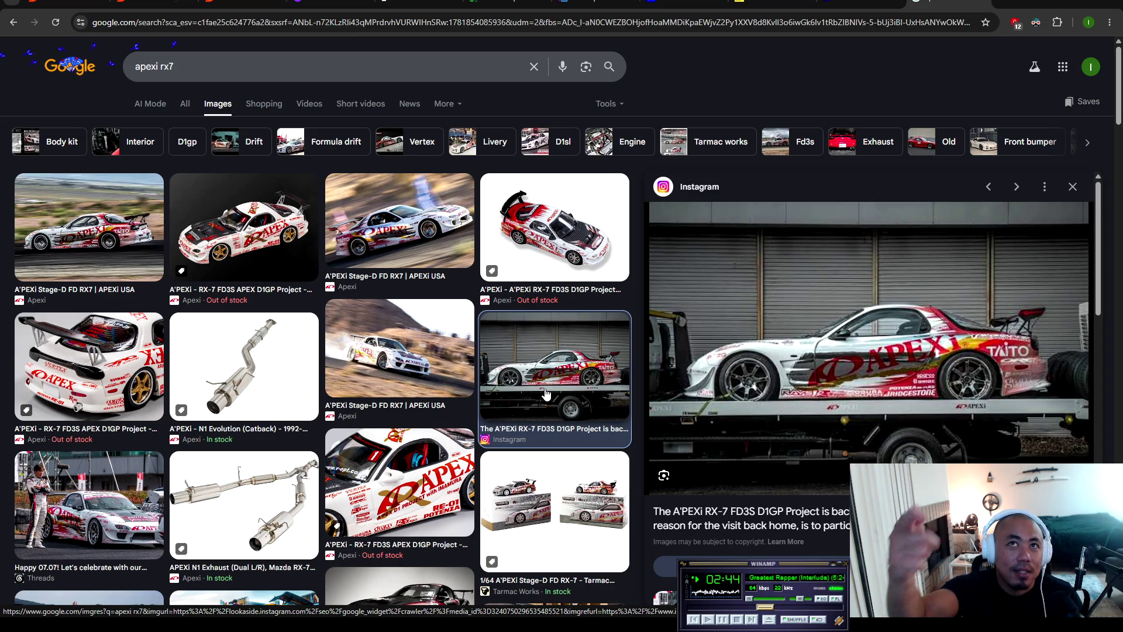
left_click(851, 5)
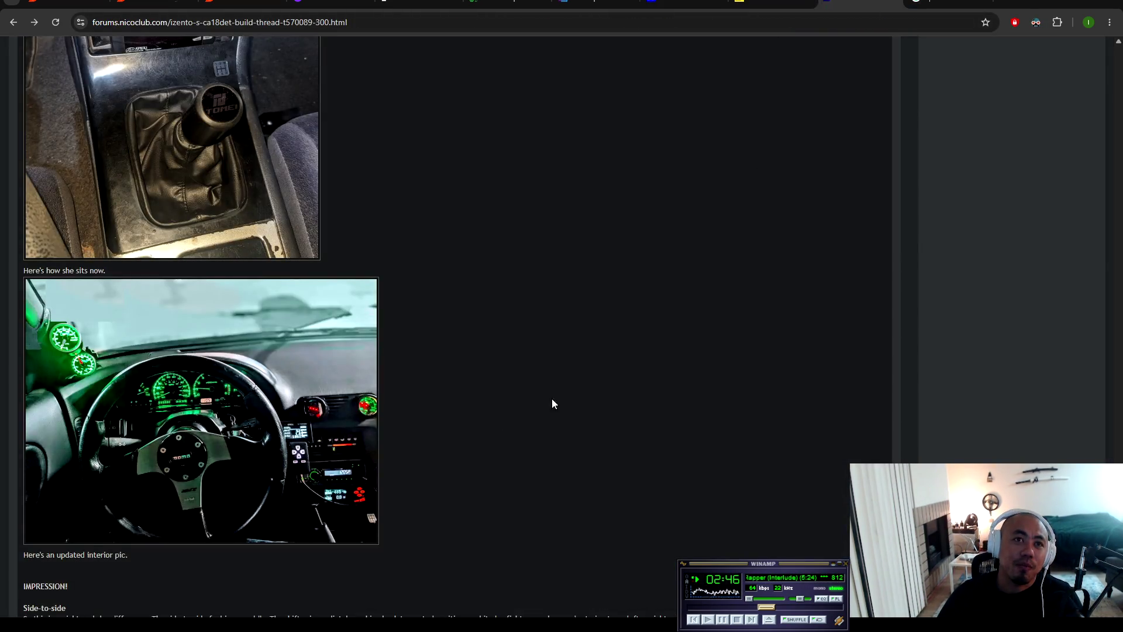
Step: Visit pages 9 and 10 of the build thread, middle-clicking several items along the way
scroll(538, 416, "up", 15)
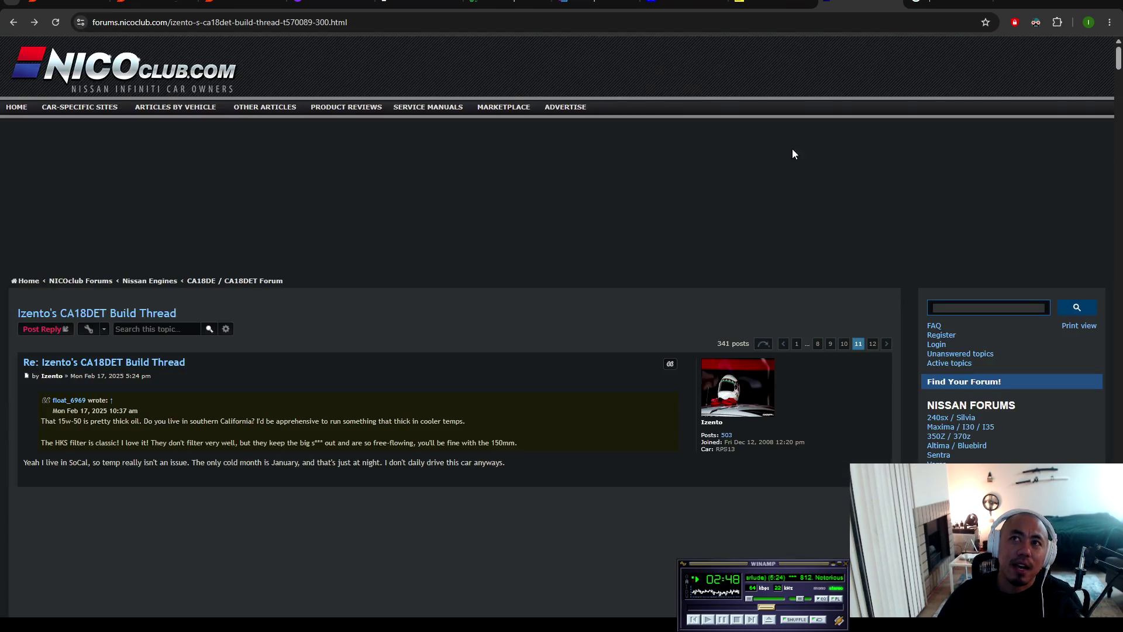
left_click(830, 343)
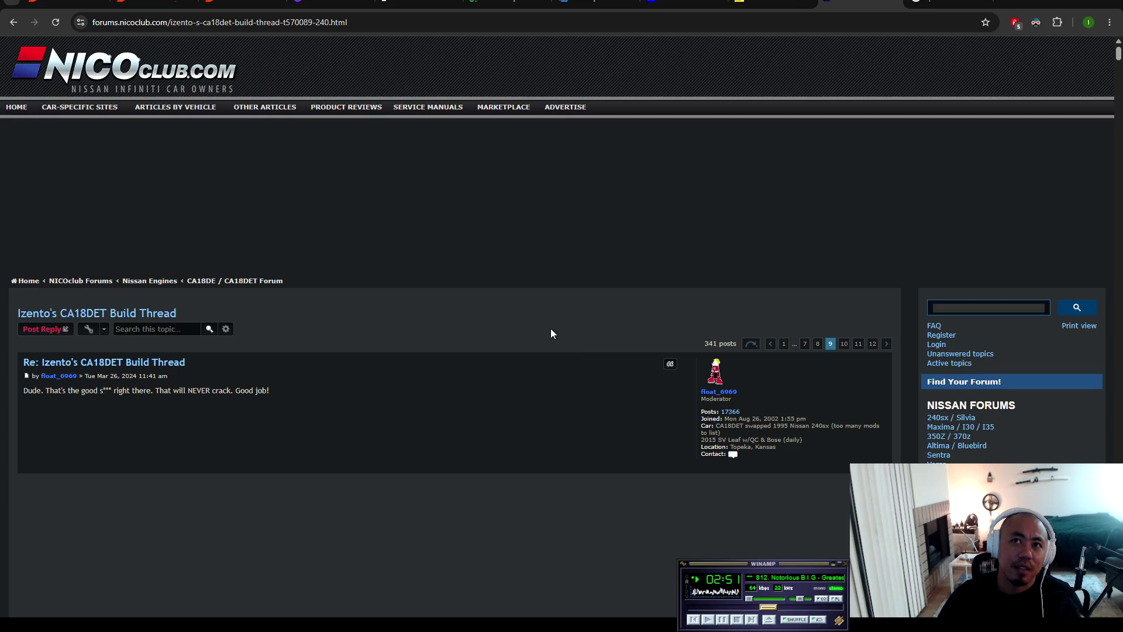
middle_click(550, 293)
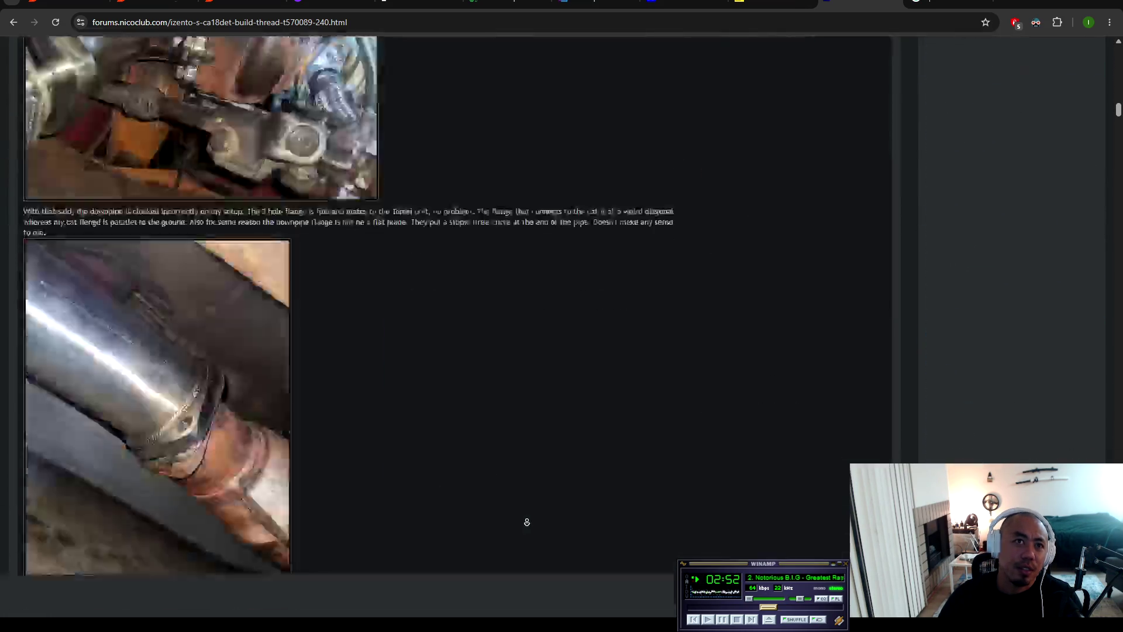
scroll(522, 199, "down", 20)
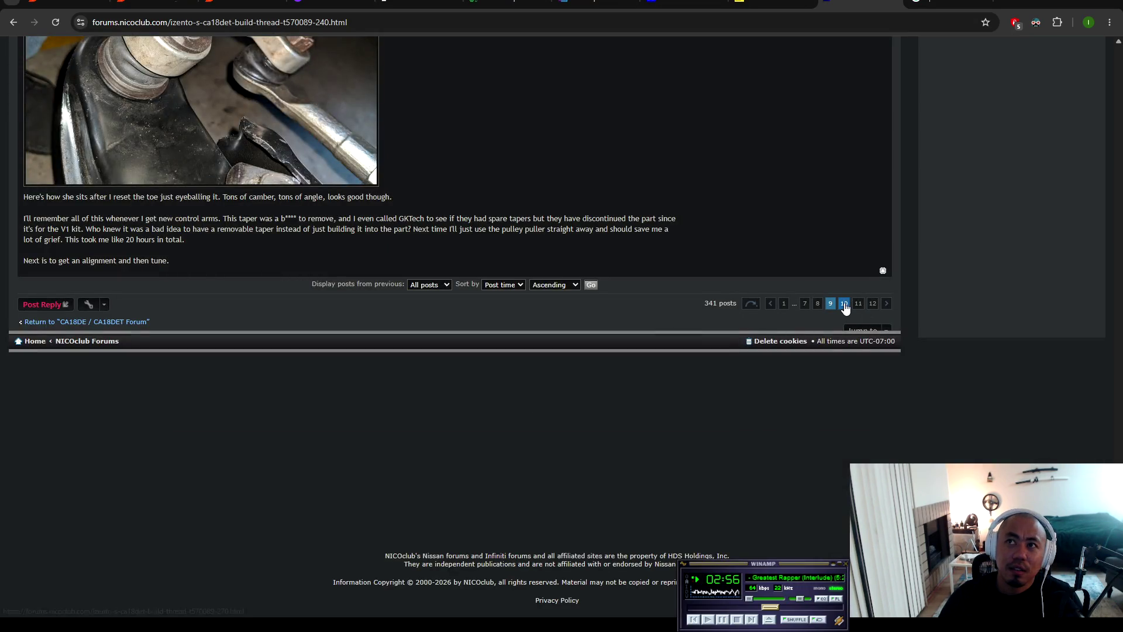
left_click(845, 304)
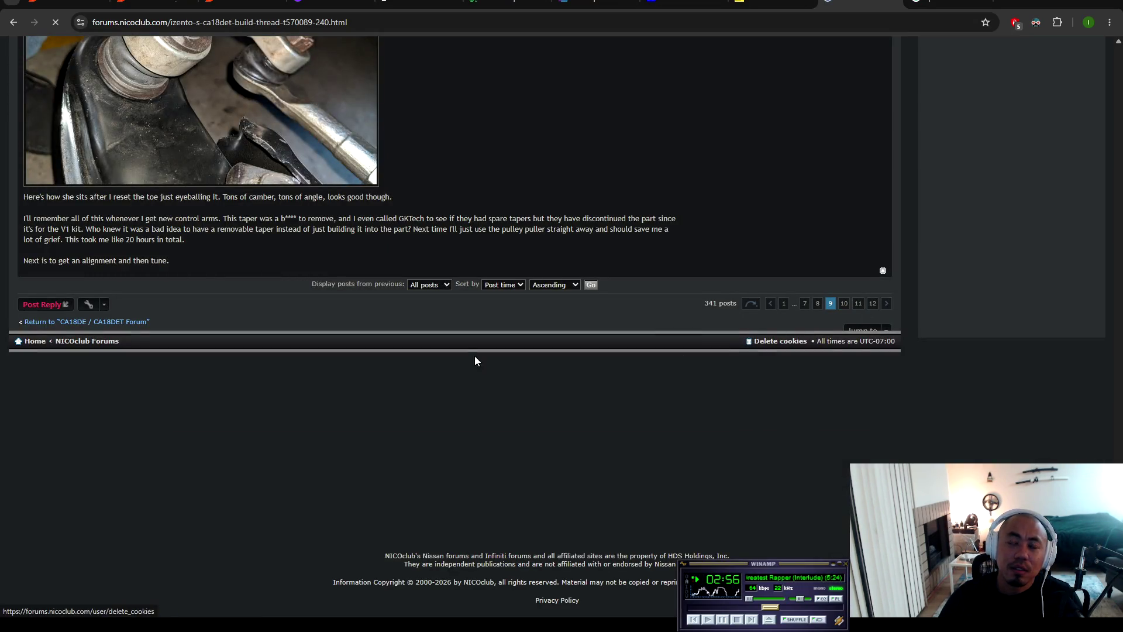
scroll(403, 272, "down", 15)
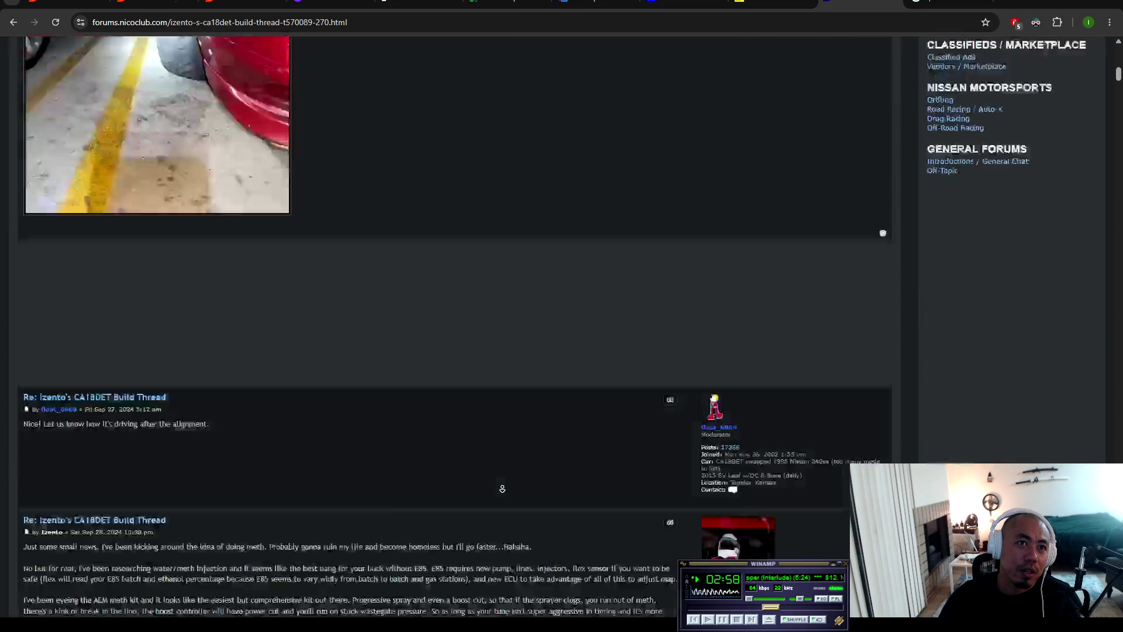
middle_click(523, 132)
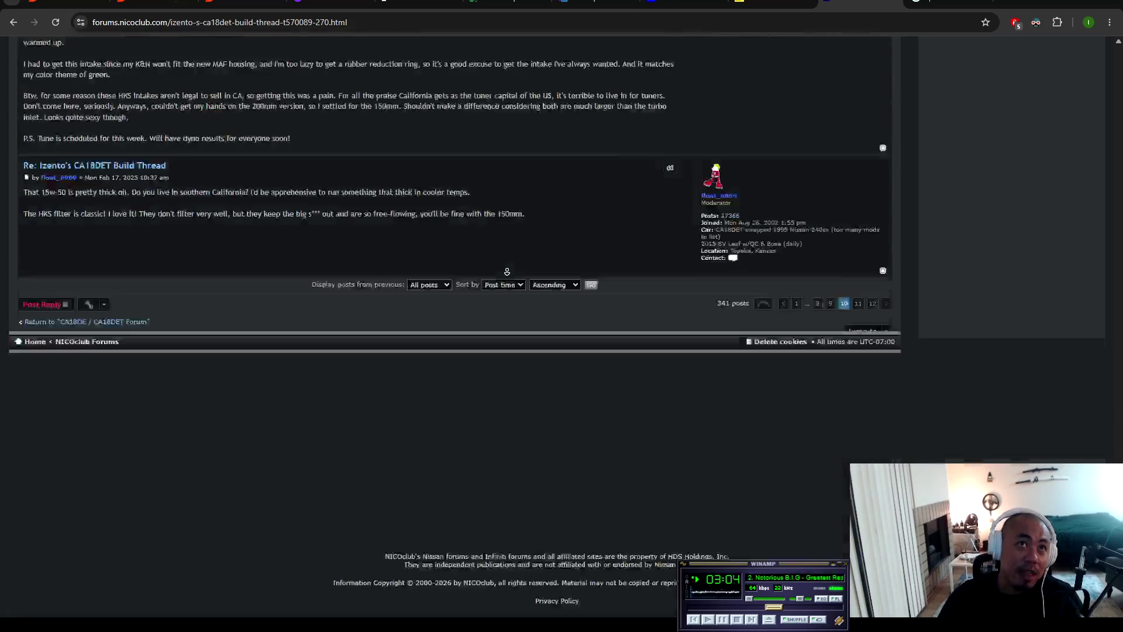
middle_click(501, 276)
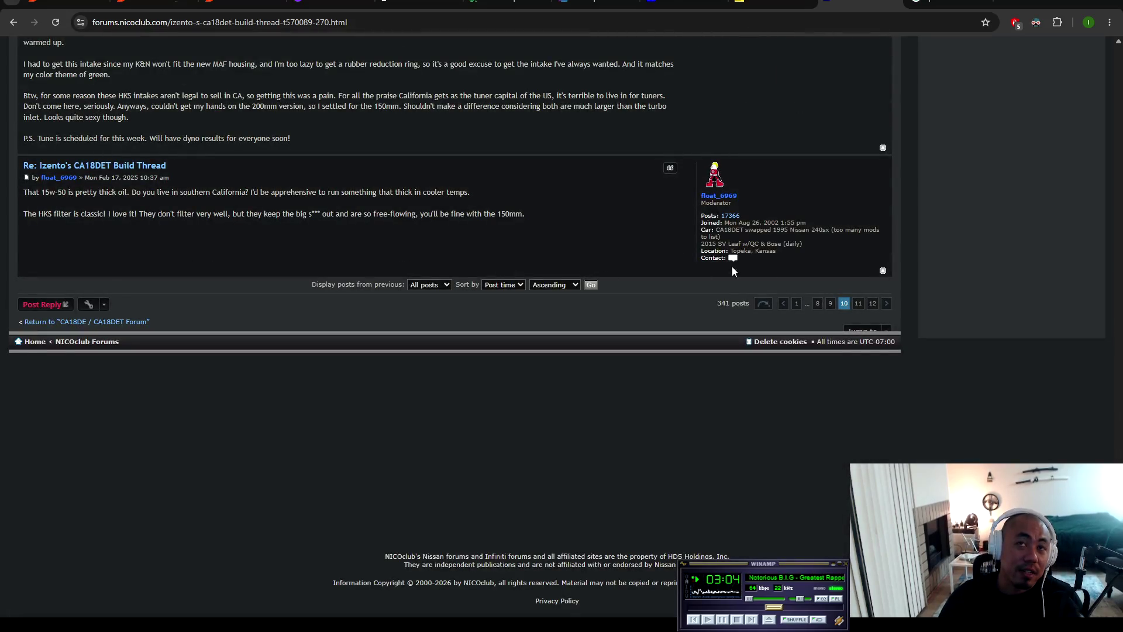
Step: Go to page 11 and open the red car dyno photo full size
left_click(859, 303)
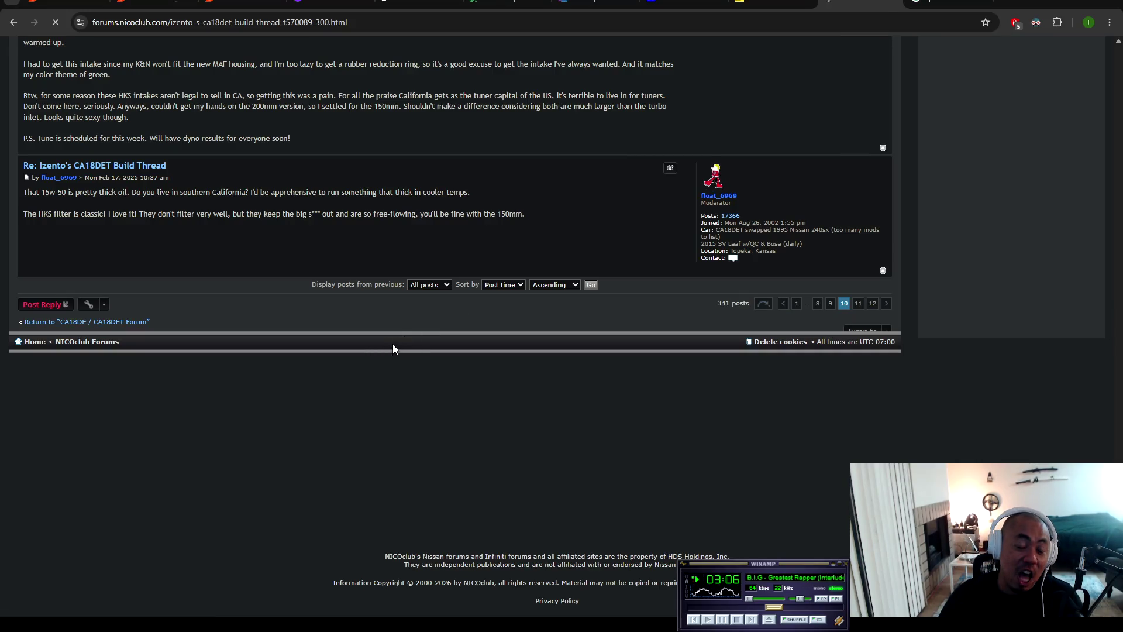
scroll(435, 270, "down", 20)
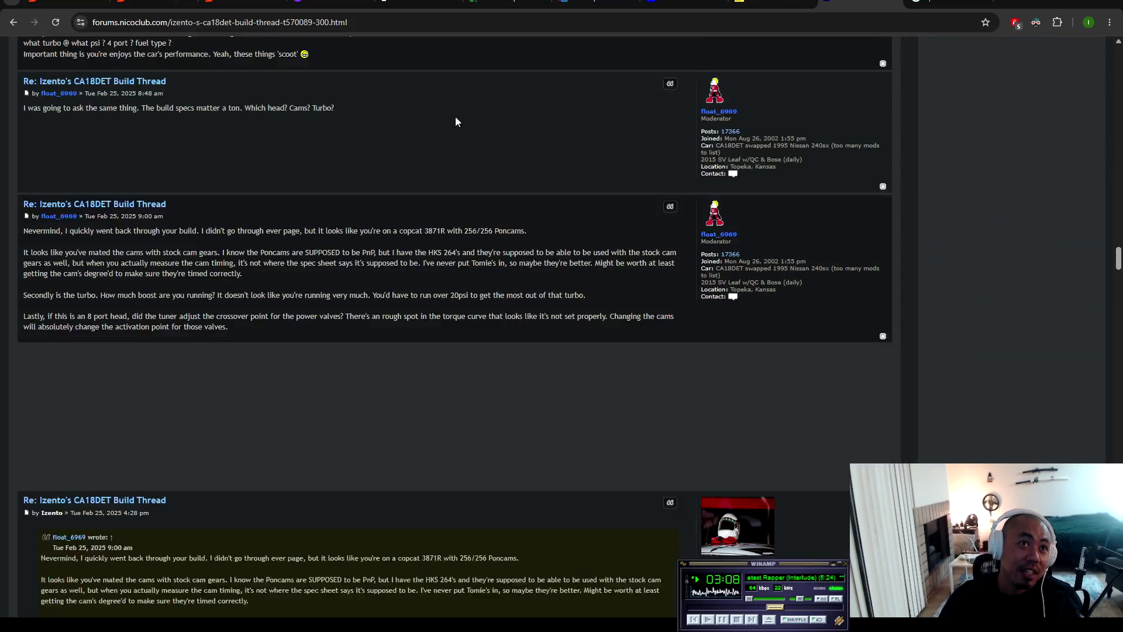
scroll(462, 237, "up", 15)
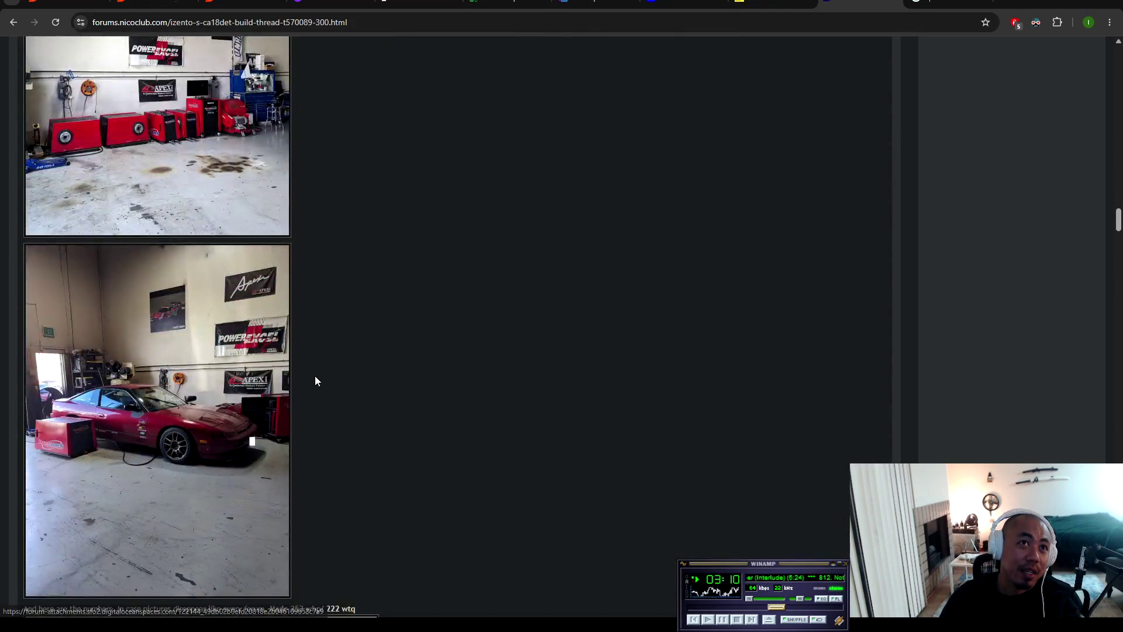
scroll(312, 380, "down", 5)
left_click(190, 325)
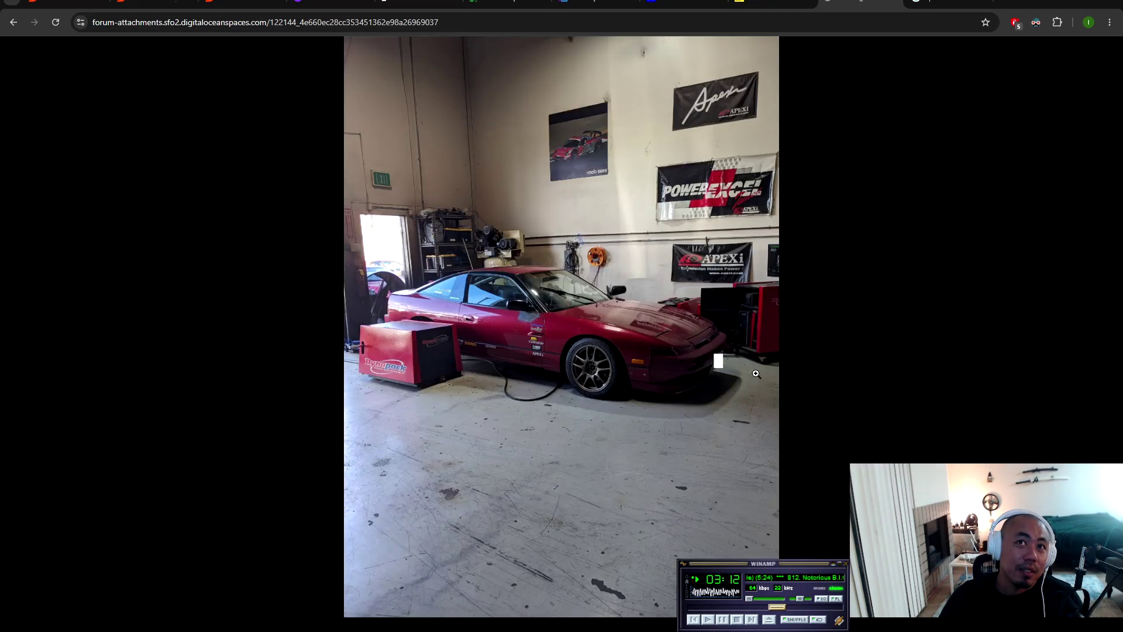
Step: View the Apexi shop photo at full resolution, then return to the forum thread
left_click(707, 161)
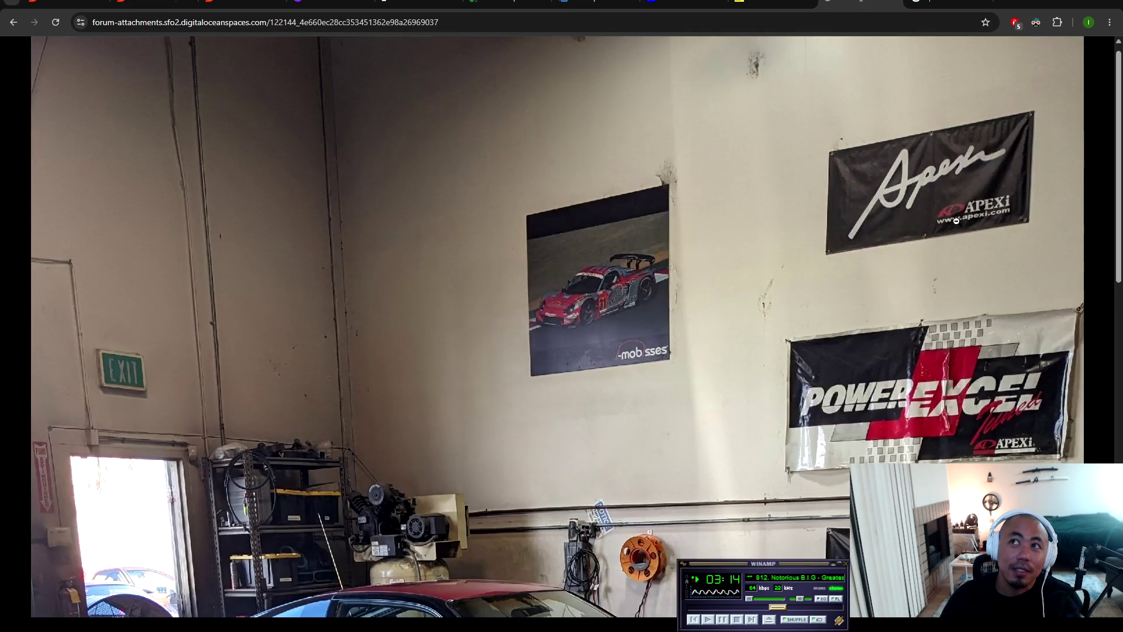
scroll(687, 249, "down", 4)
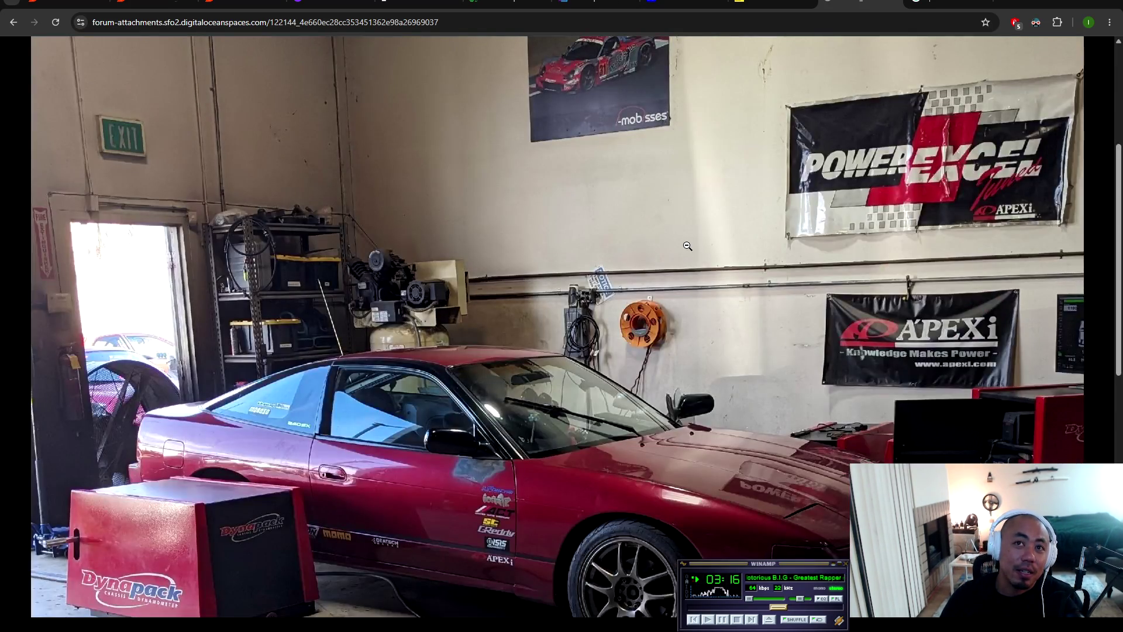
scroll(658, 309, "down", 4)
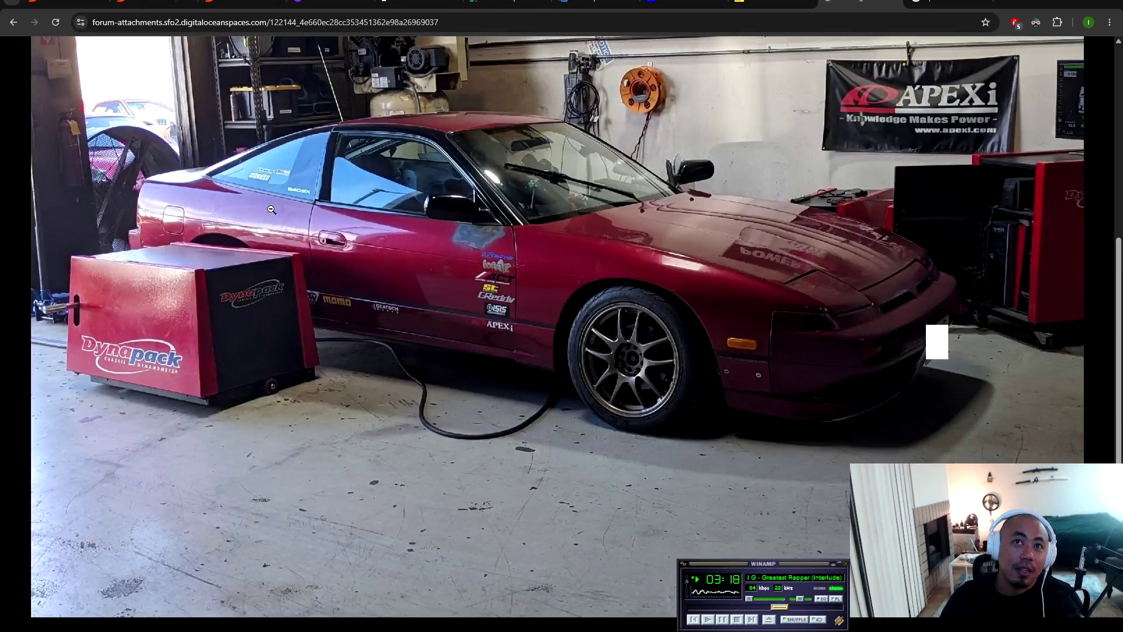
left_click(723, 320)
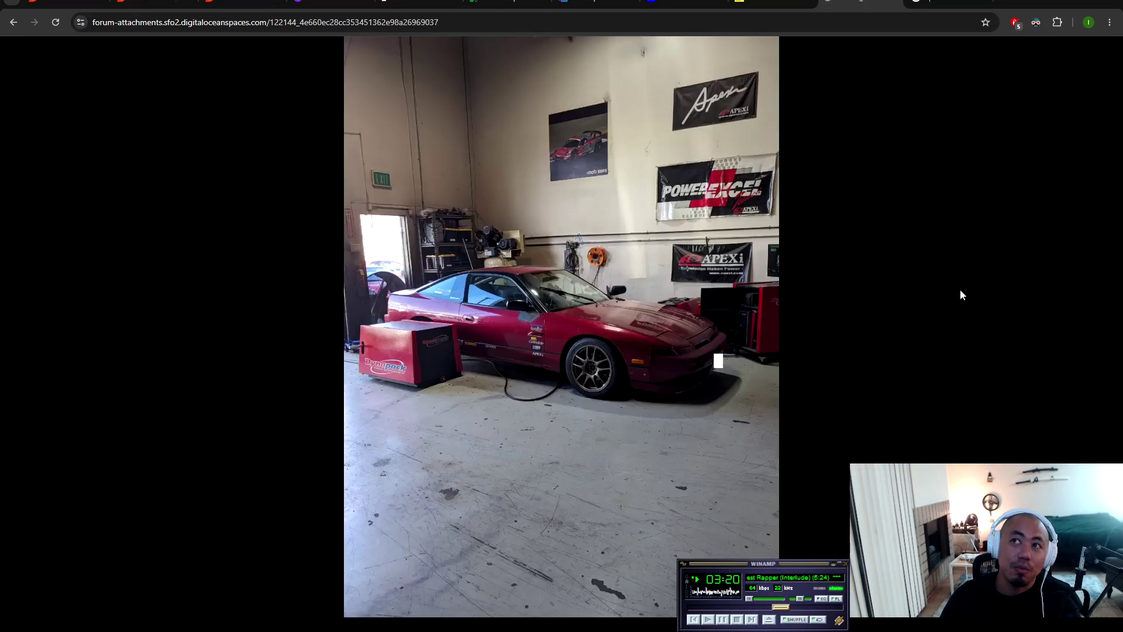
key("alt+Left")
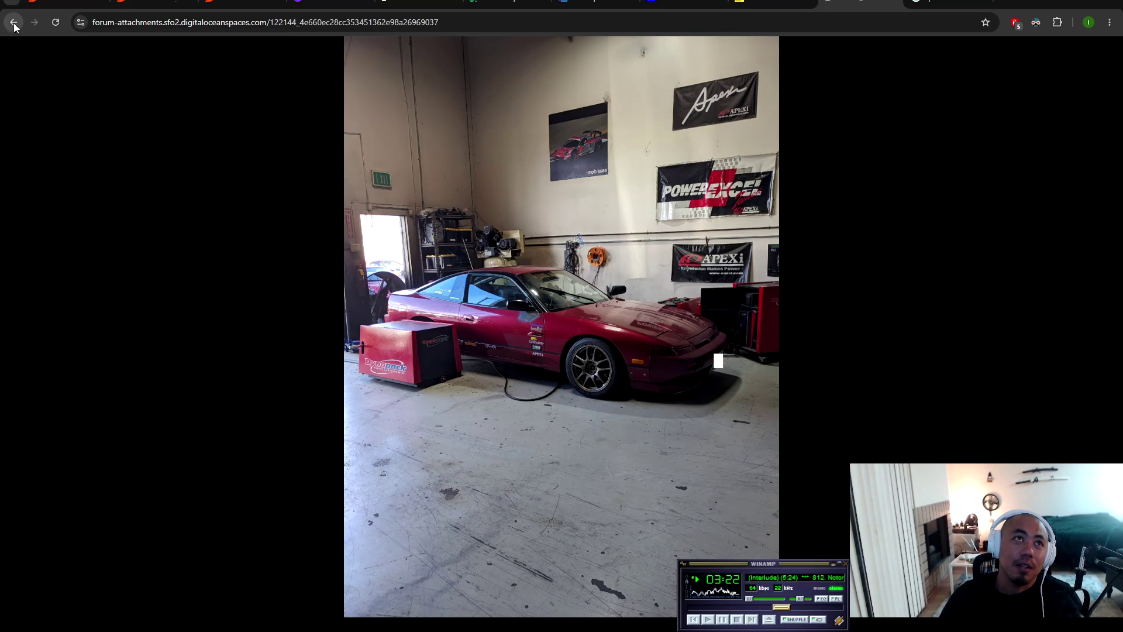
Step: Open the garage-wall photo zoomed on the POWEREXCEL banner, then go back to the thread
scroll(248, 241, "up", 3)
left_click(249, 242)
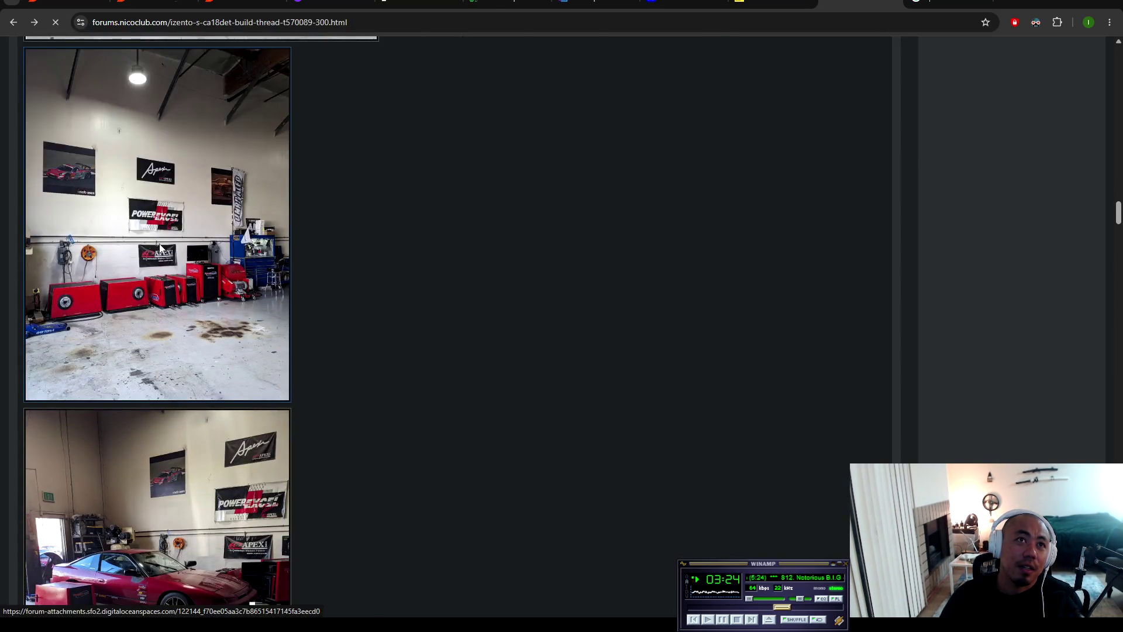
left_click(599, 302)
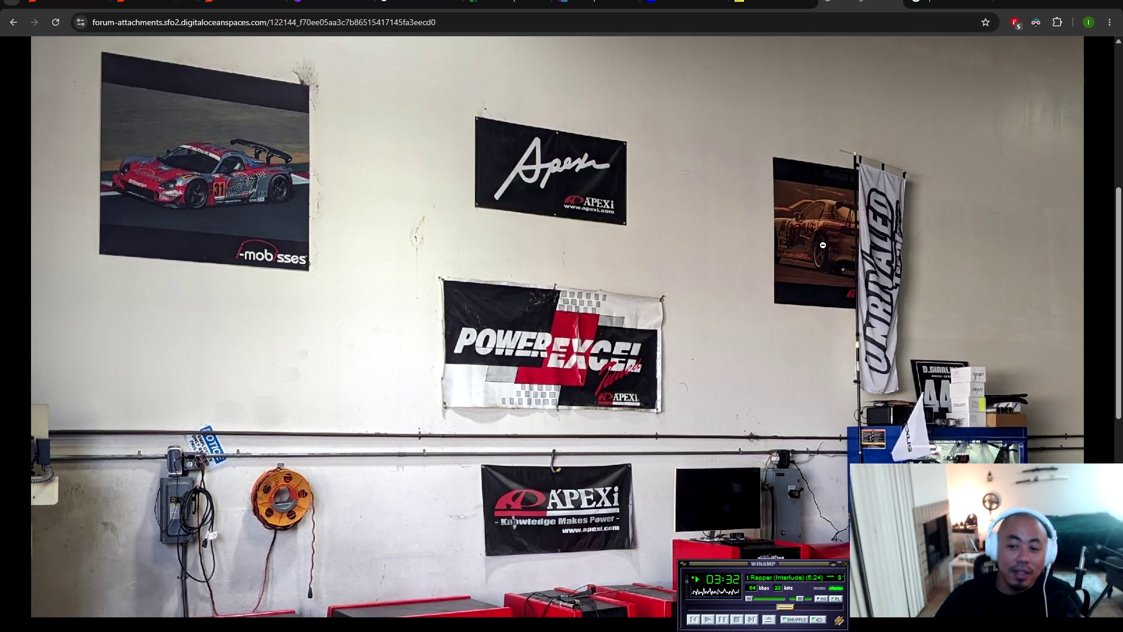
scroll(814, 240, "down", 5)
scroll(825, 192, "up", 5)
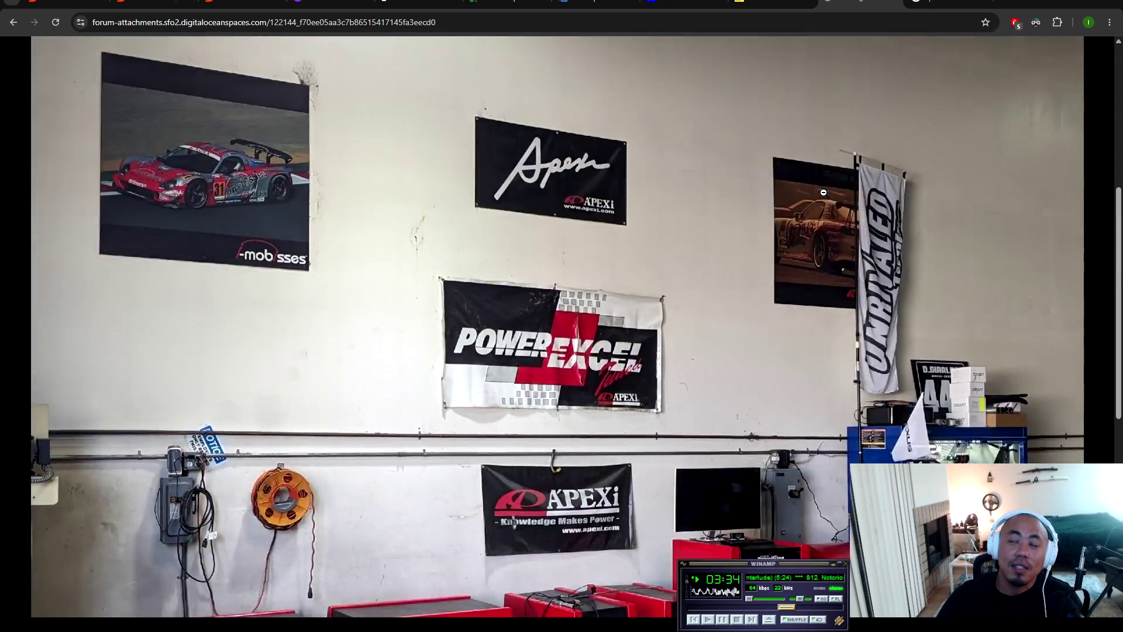
scroll(762, 312, "down", 5)
scroll(739, 279, "up", 6)
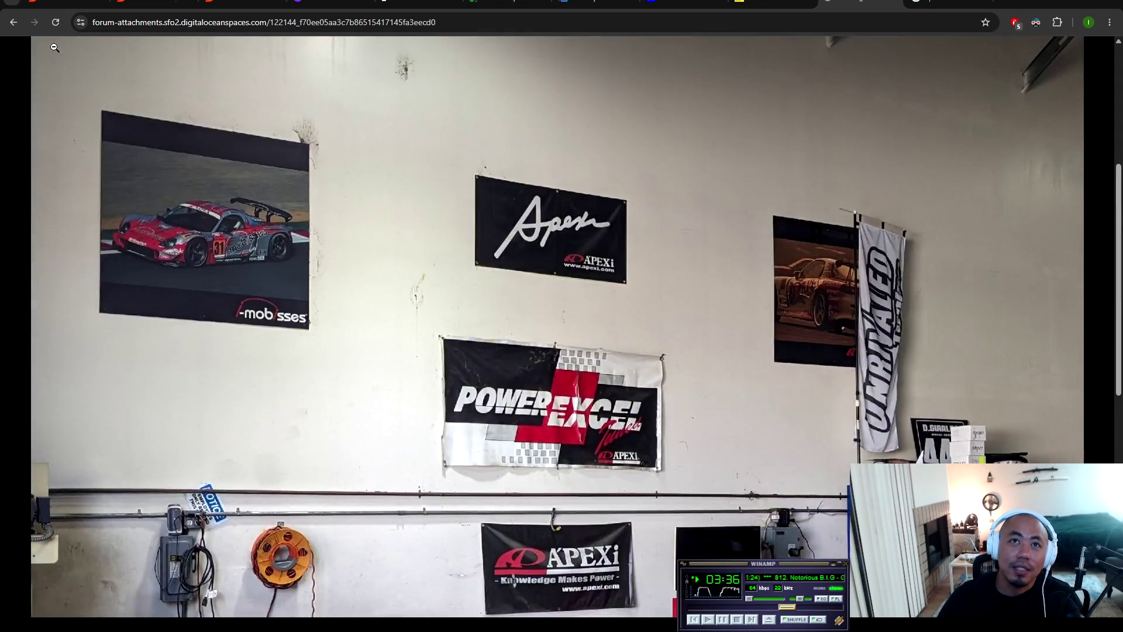
left_click(13, 22)
scroll(308, 255, "down", 5)
scroll(353, 223, "up", 10)
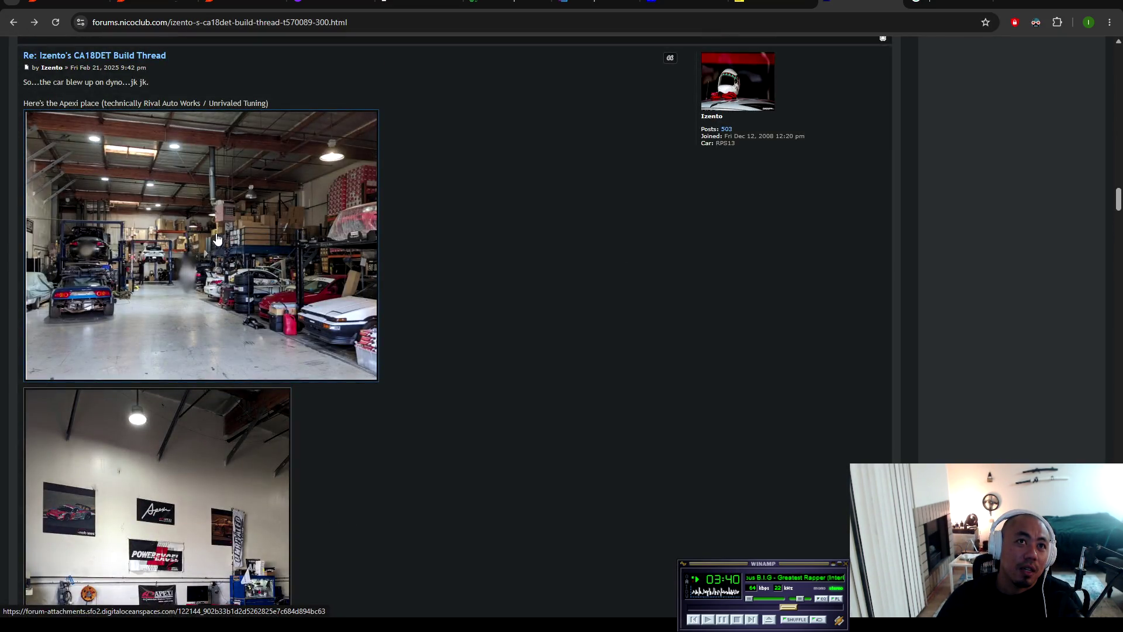
left_click(217, 240)
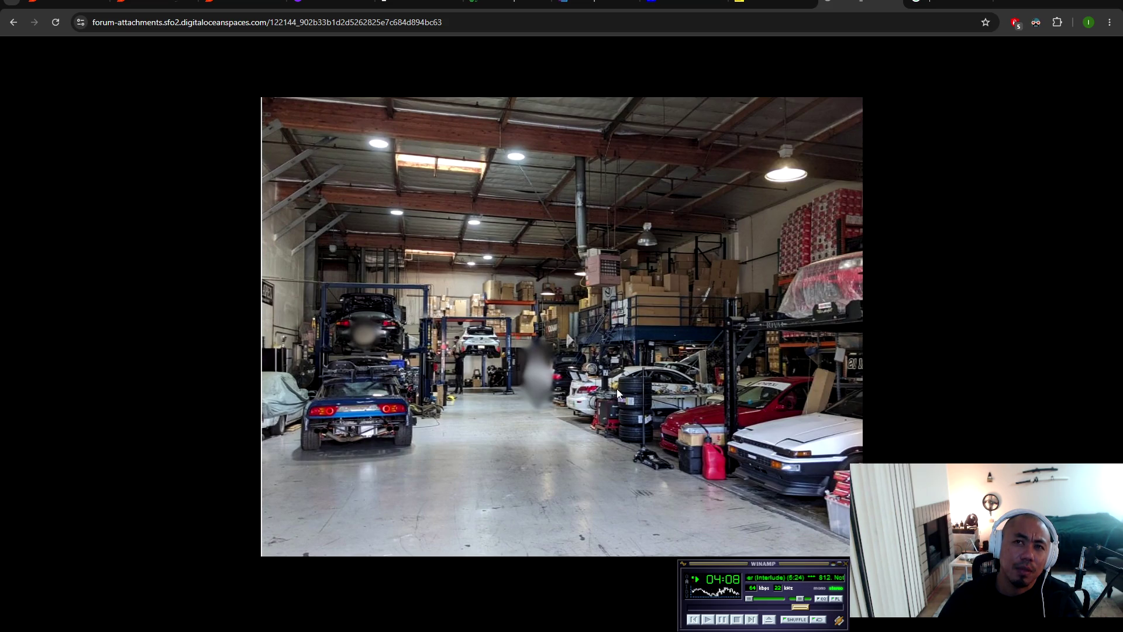
left_click(13, 22)
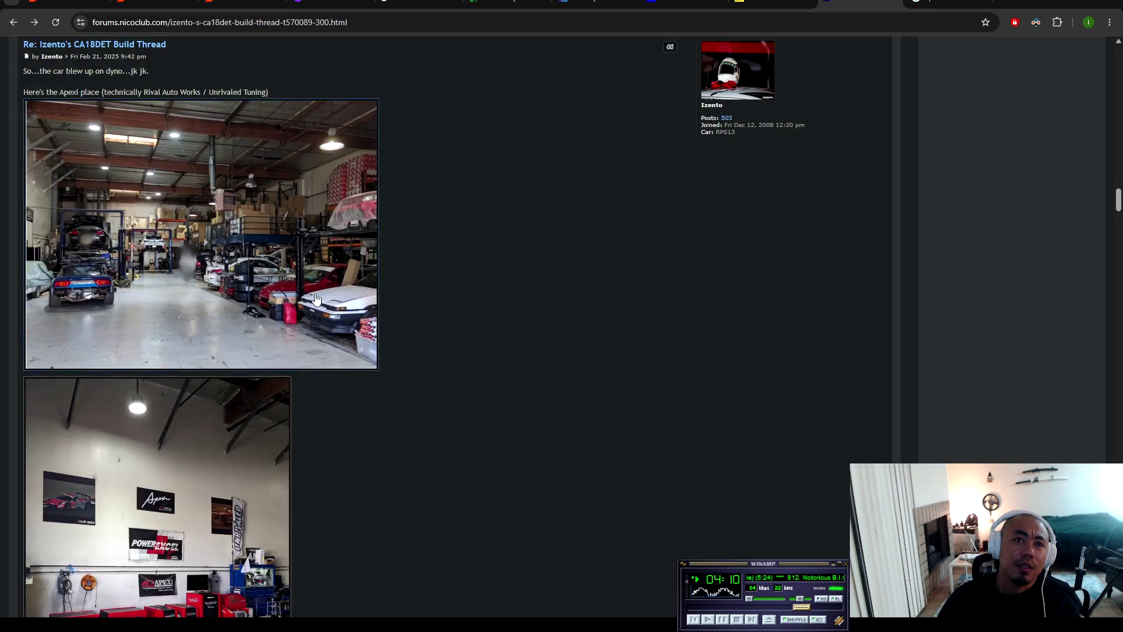
scroll(280, 288, "up", 10)
scroll(279, 288, "down", 15)
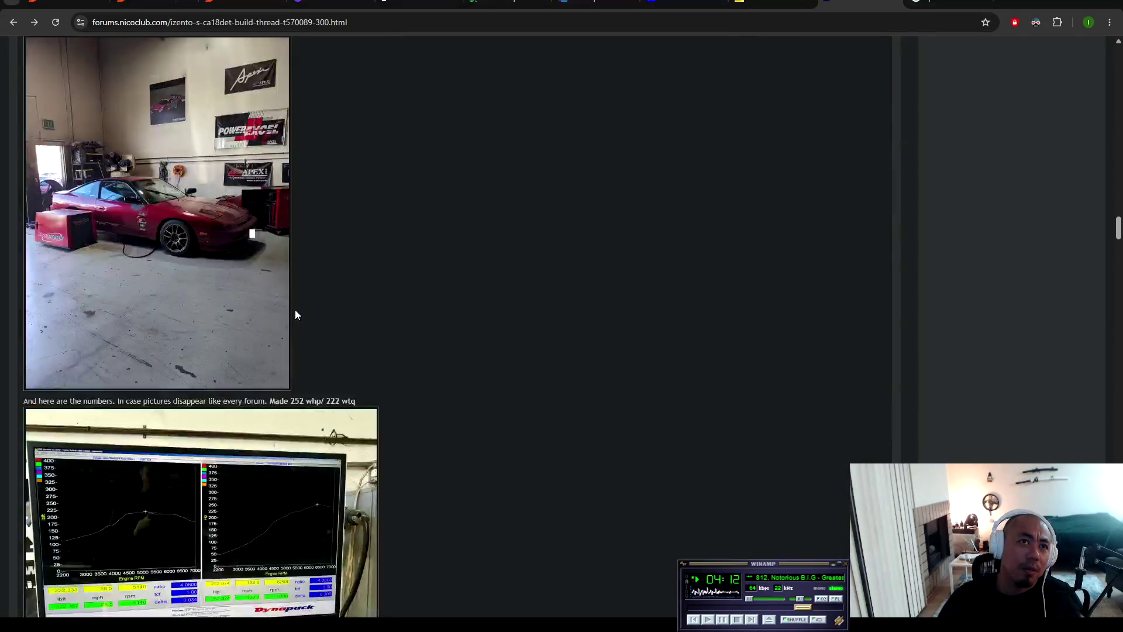
Step: Open a new tab and start typing 'gktech' into the address bar
scroll(388, 301, "up", 9)
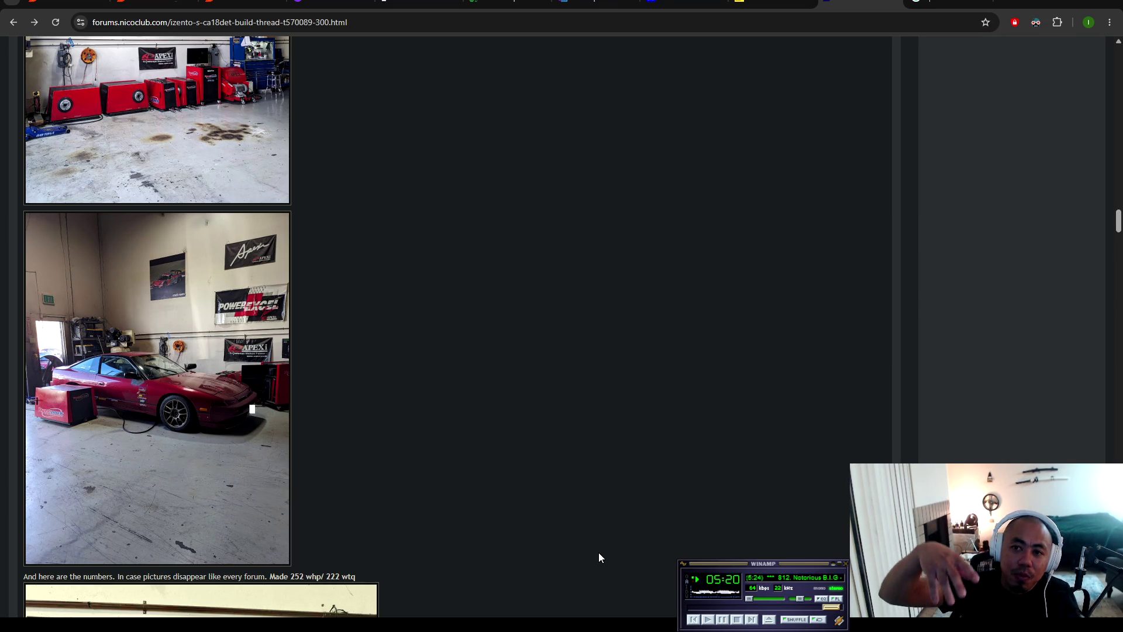
key("ctrl+t")
type("gktech")
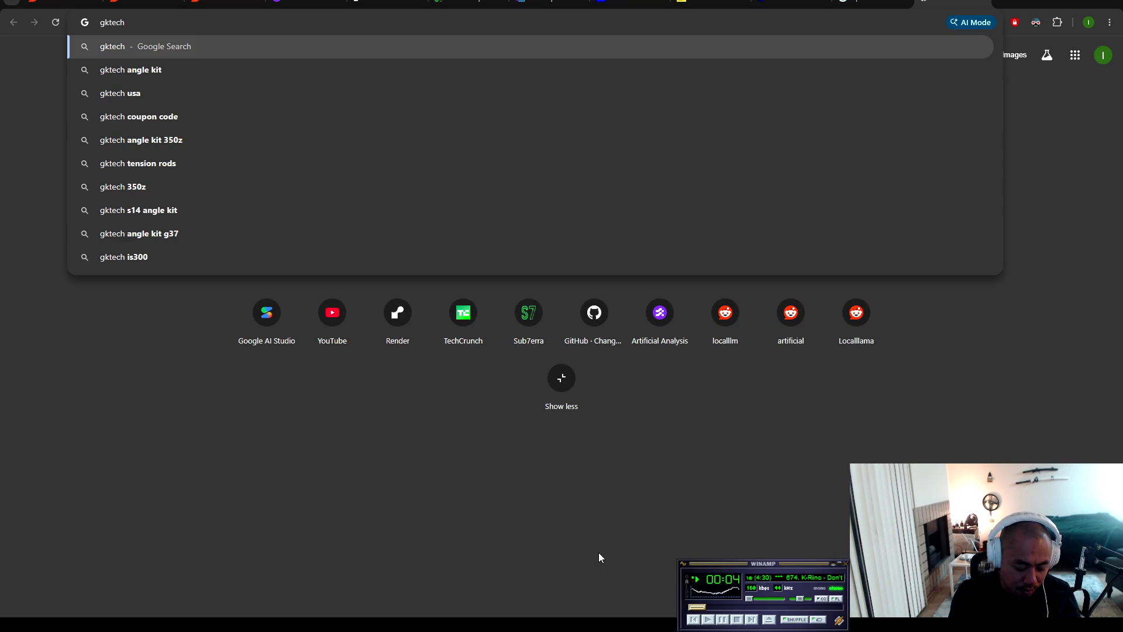
Step: Search 'gktech handbrake extender' and open the $76.00 S13 240sx E-Brake Extenders result
type(" extender")
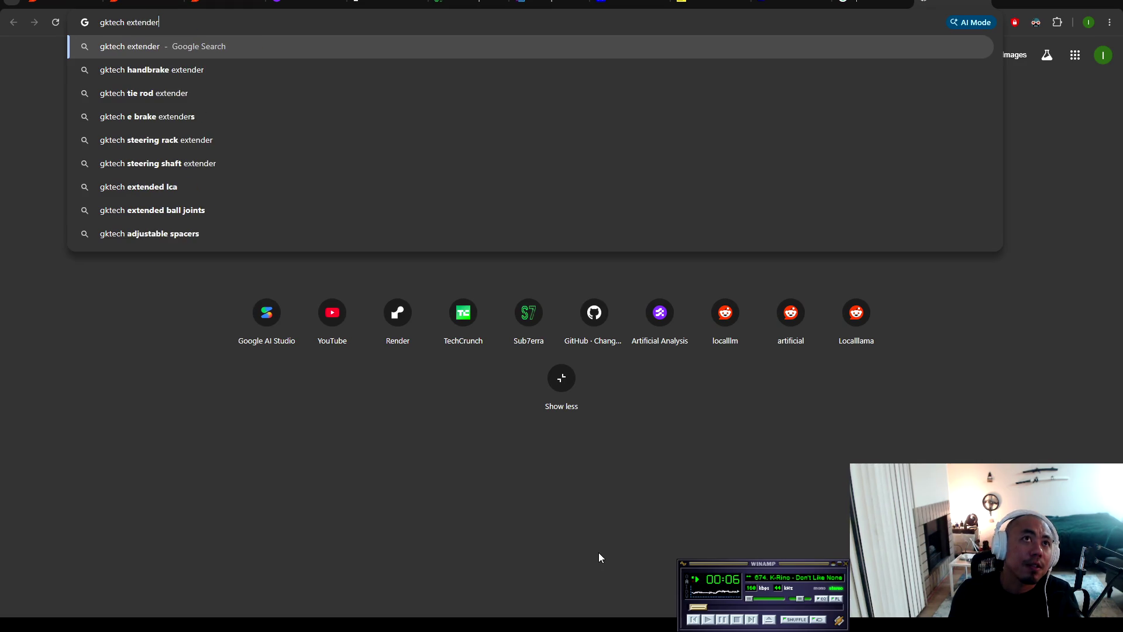
left_click(198, 76)
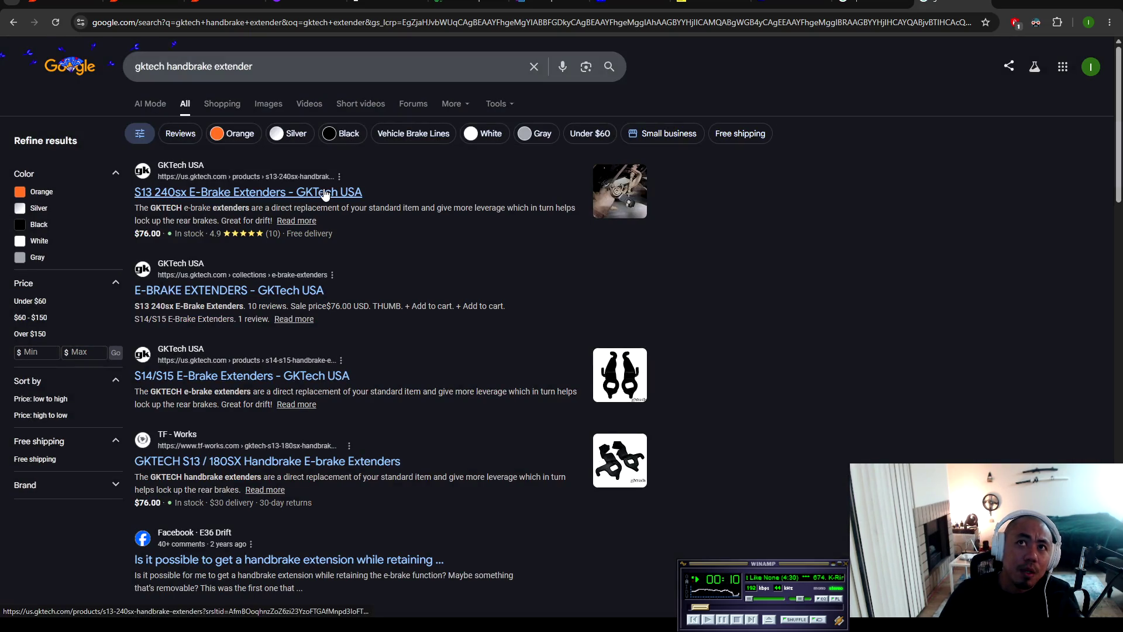
left_click(323, 192)
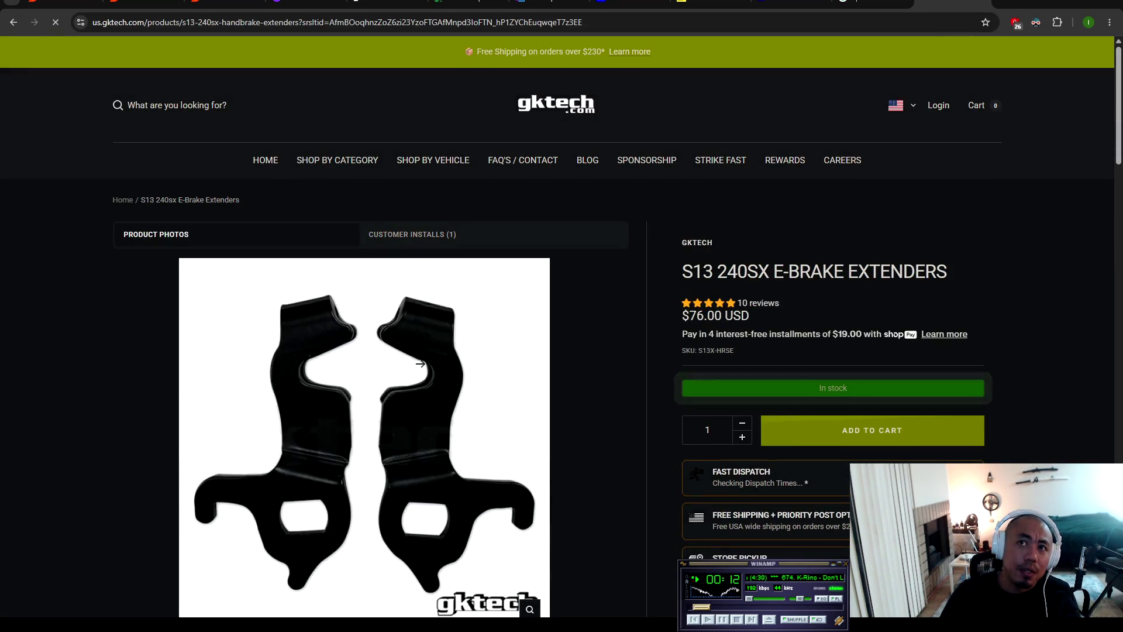
Step: Look over the GKTech S13 E-Brake Extenders page, then switch to the Cursor editor
scroll(501, 431, "down", 7)
scroll(328, 262, "up", 4)
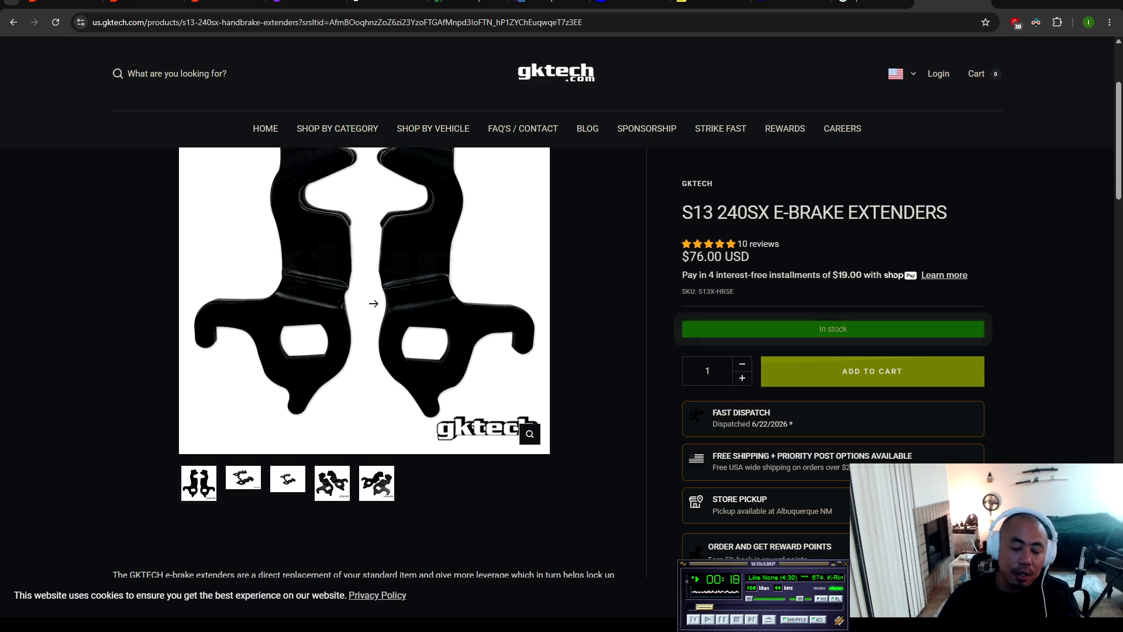
scroll(92, 412, "up", 2)
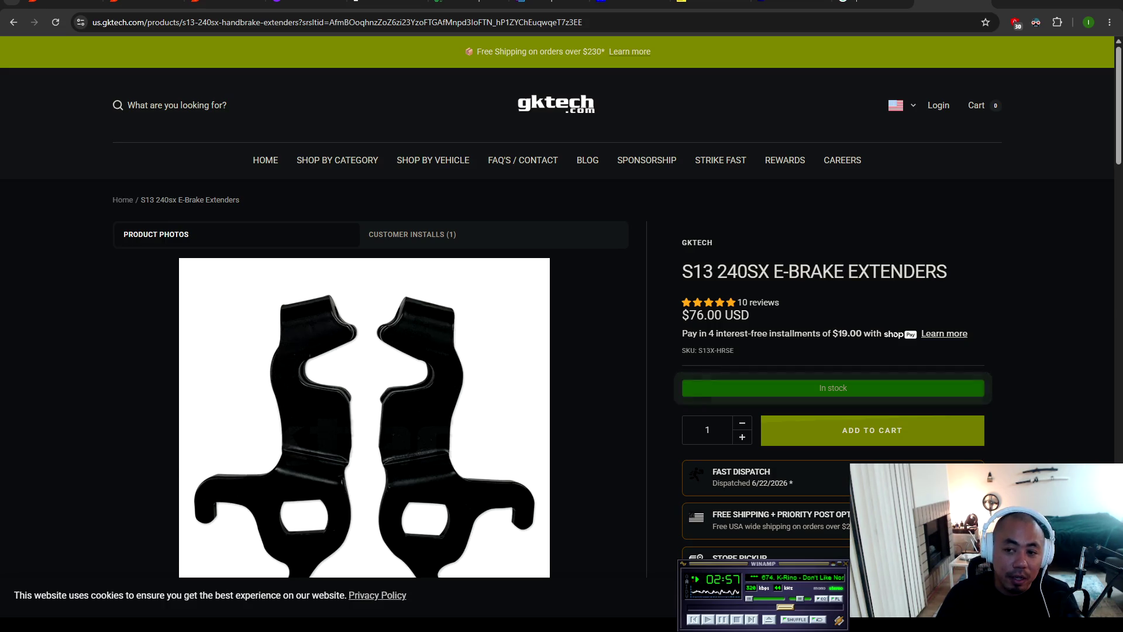
key("alt+Tab")
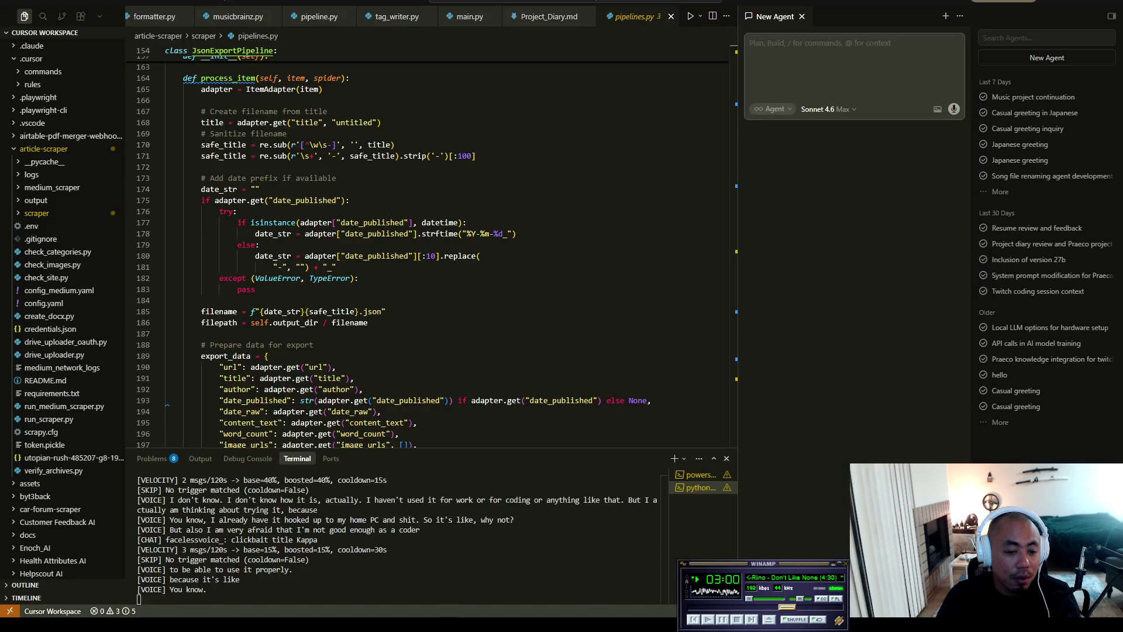
Step: Scroll up the Cursor terminal log and highlight the router and answer lines
left_click(462, 561)
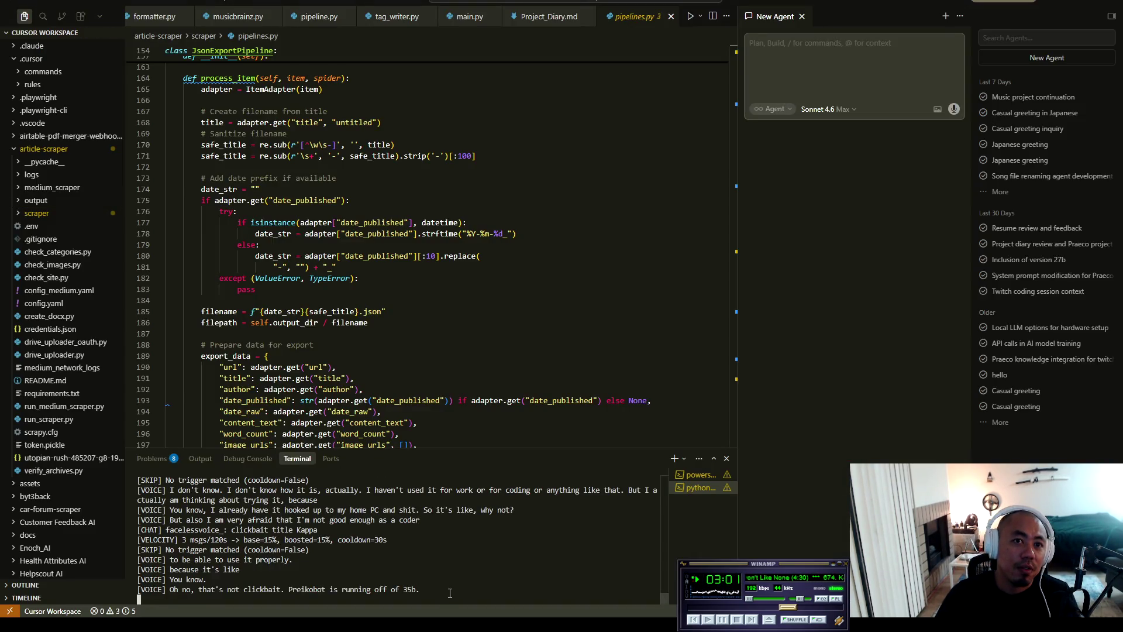
scroll(362, 566, "up", 2)
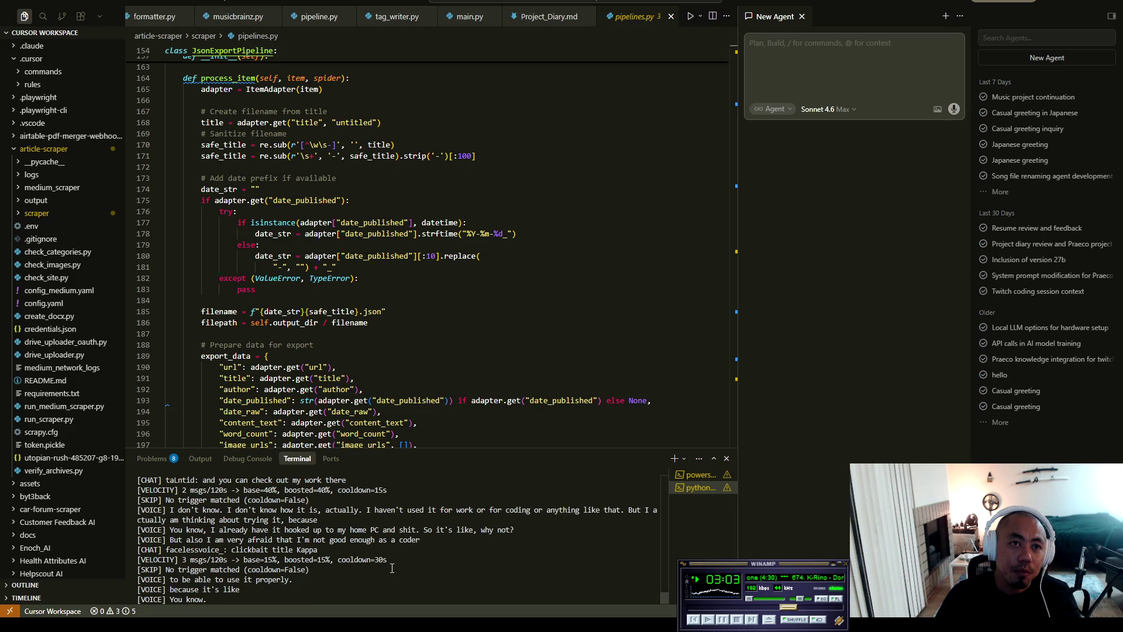
scroll(352, 556, "up", 1)
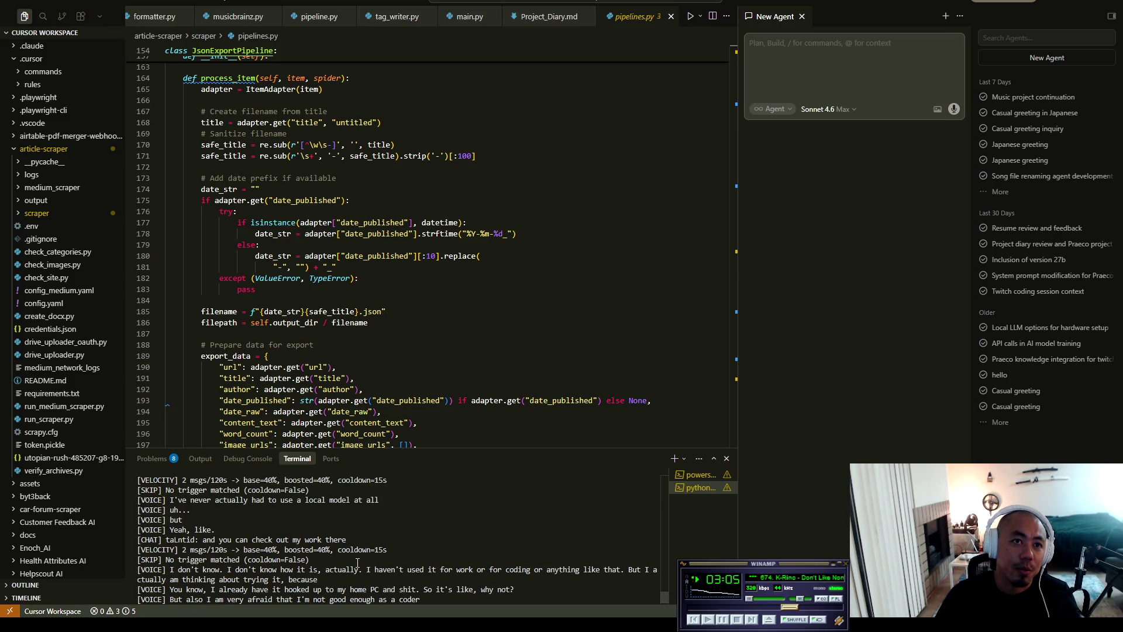
scroll(330, 560, "up", 1)
scroll(287, 540, "up", 1)
scroll(287, 540, "up", 4)
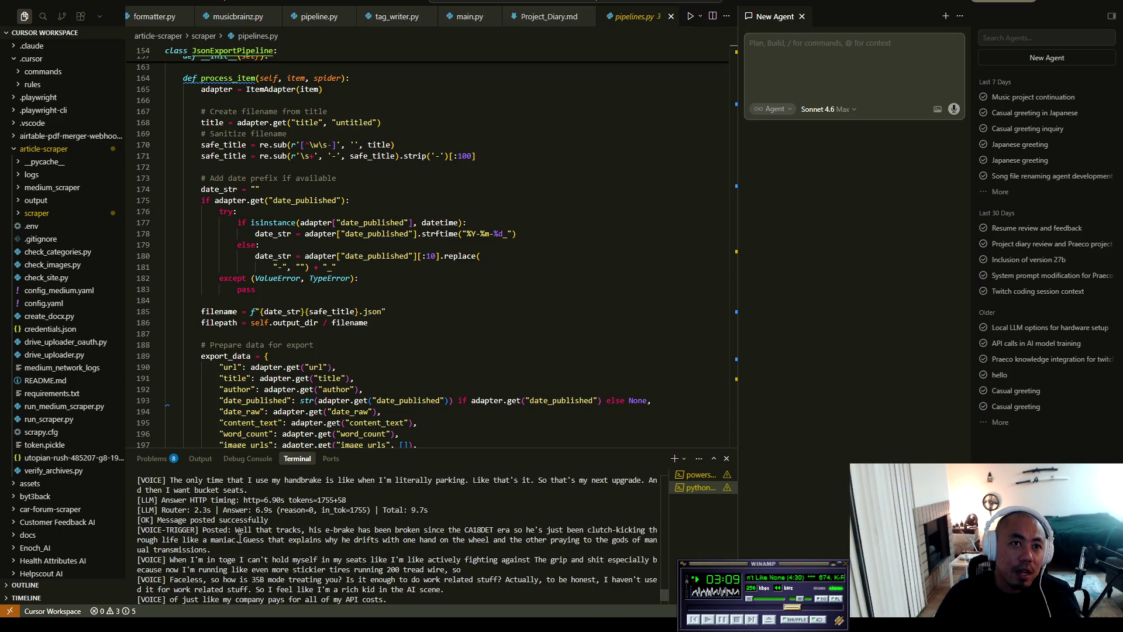
scroll(222, 549, "up", 1)
scroll(229, 556, "up", 1)
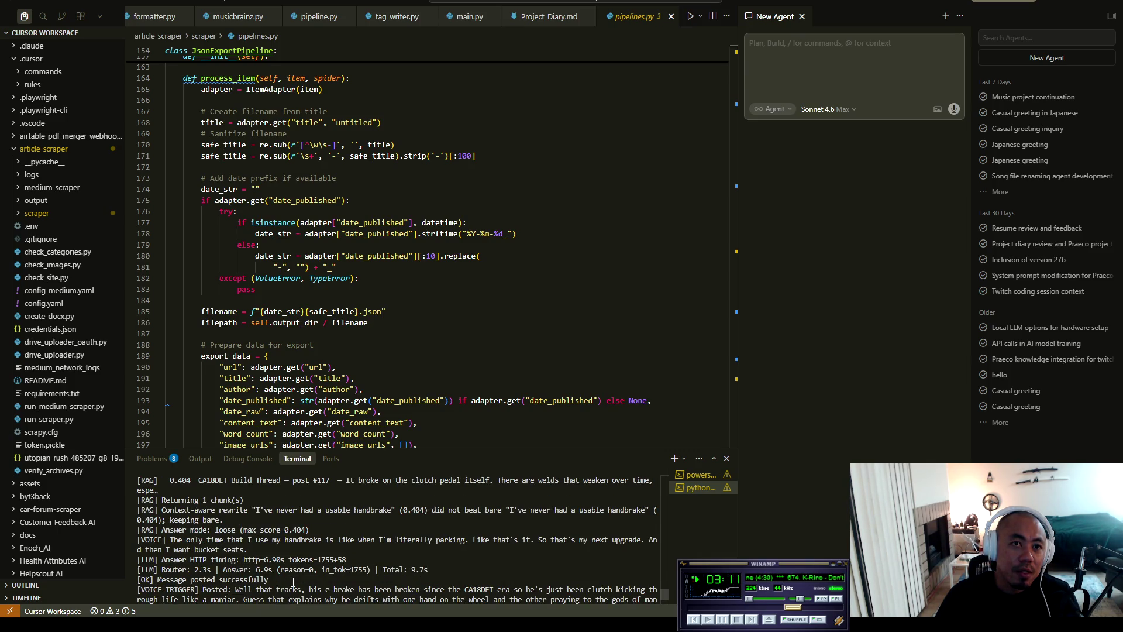
mouse_move(270, 581)
left_mouse_down()
mouse_move(138, 569)
mouse_move(136, 501)
left_mouse_up()
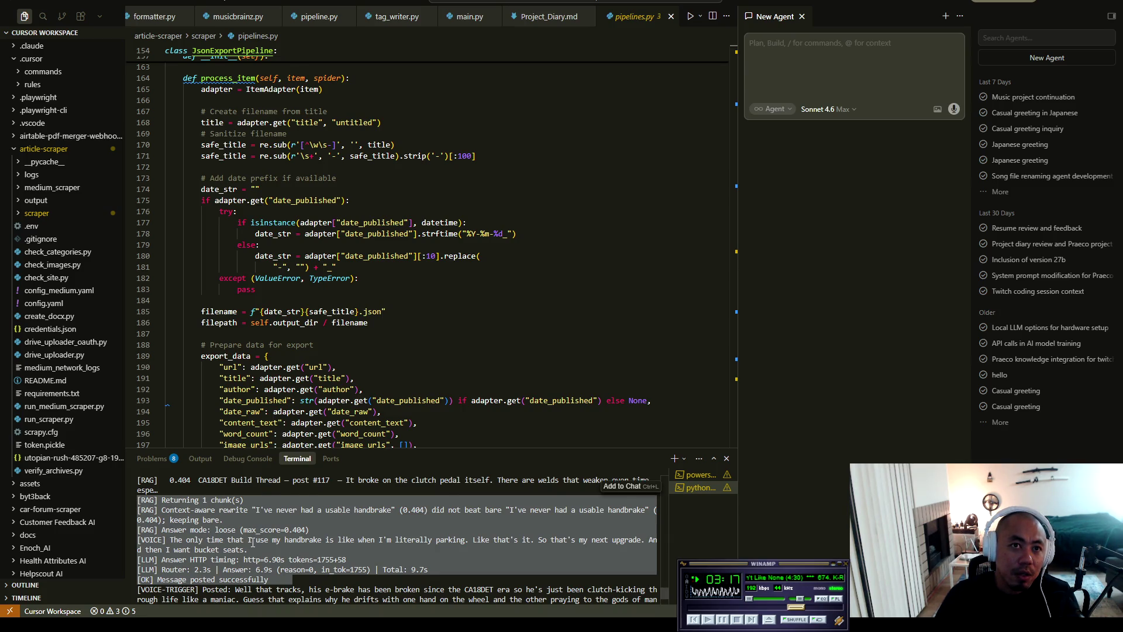
scroll(307, 546, "up", 1)
left_click(327, 522)
Step: Highlight the earlier handbrake and CA18DET log lines, then return to Chrome
scroll(193, 525, "up", 1)
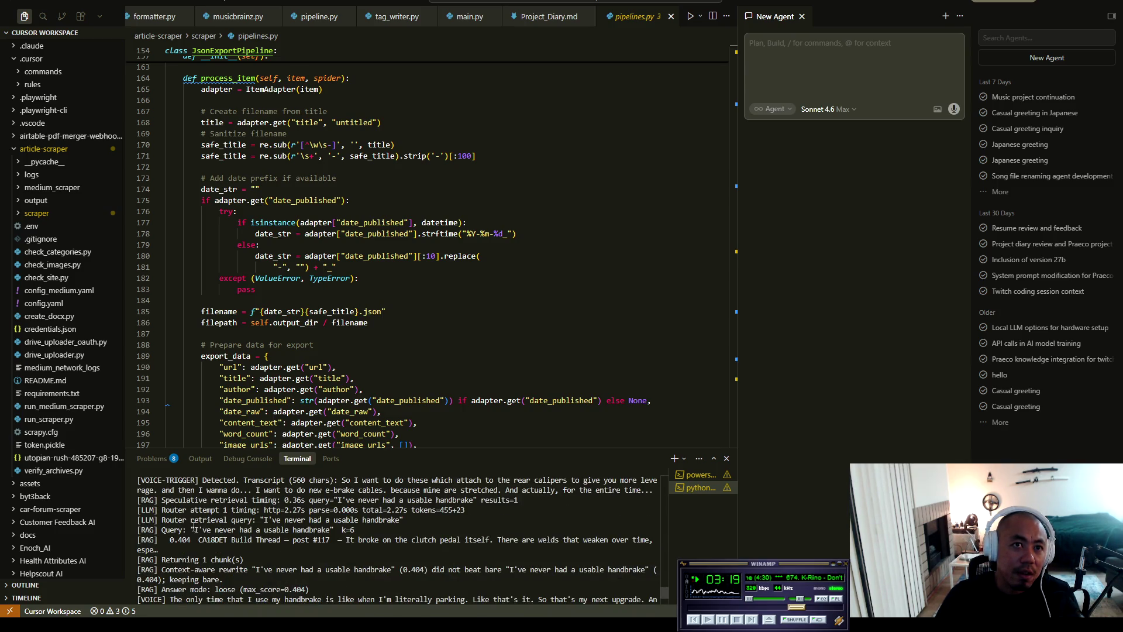
left_click_drag(187, 552, 137, 478)
scroll(235, 534, "up", 1)
mouse_move(193, 581)
left_mouse_down()
mouse_move(157, 493)
mouse_move(137, 478)
mouse_move(152, 497)
mouse_move(362, 544)
mouse_move(342, 571)
mouse_move(302, 580)
left_mouse_up()
scroll(152, 497, "down", 2)
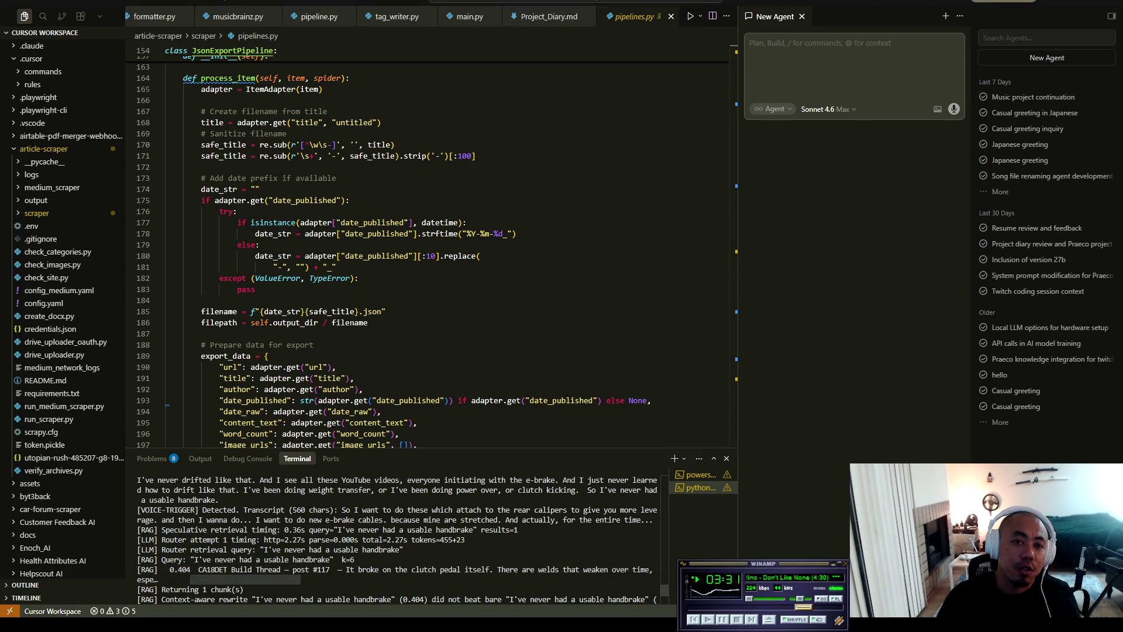
key("alt+Tab")
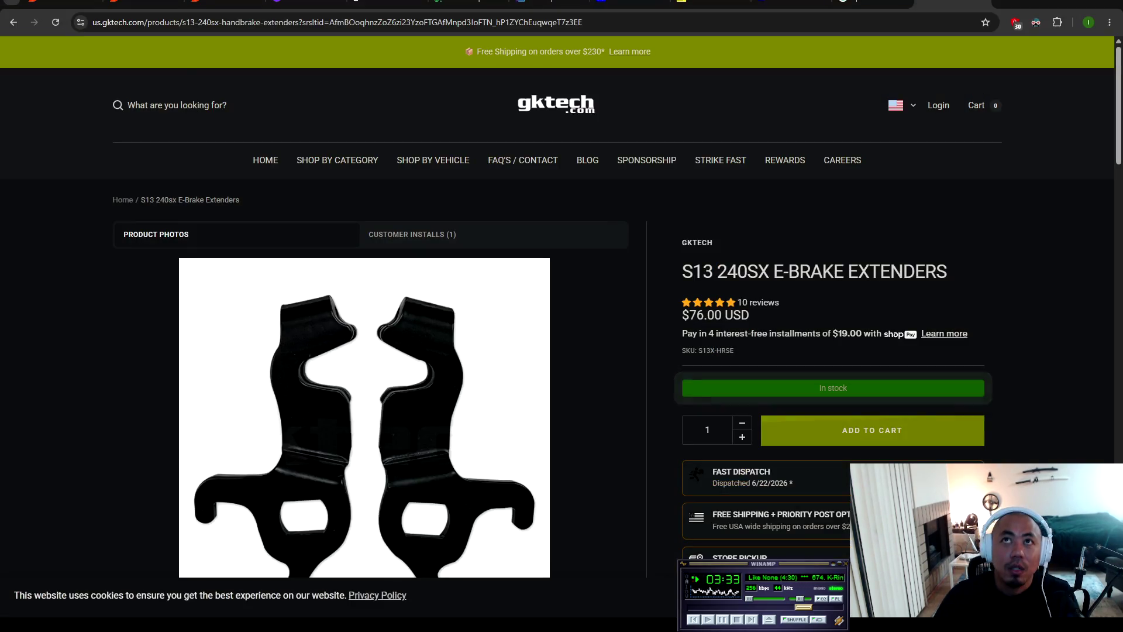
Step: Review the top of the NICOclub CA18DET build thread, then return to Cursor
key("ctrl+Tab")
scroll(492, 351, "up", 15)
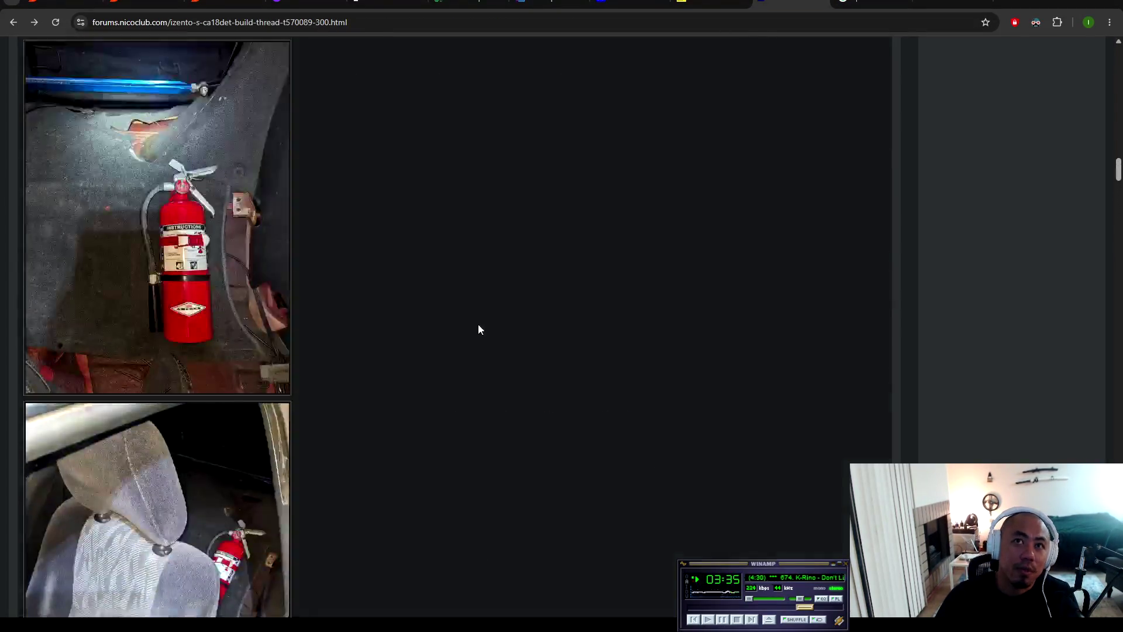
scroll(487, 370, "up", 10)
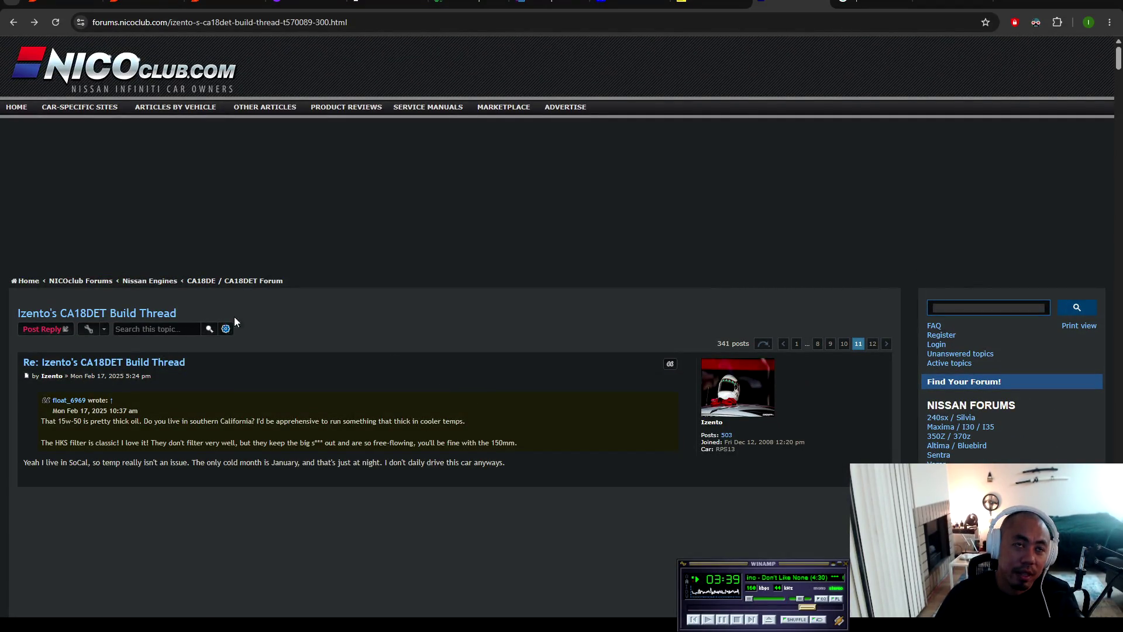
scroll(304, 345, "down", 4)
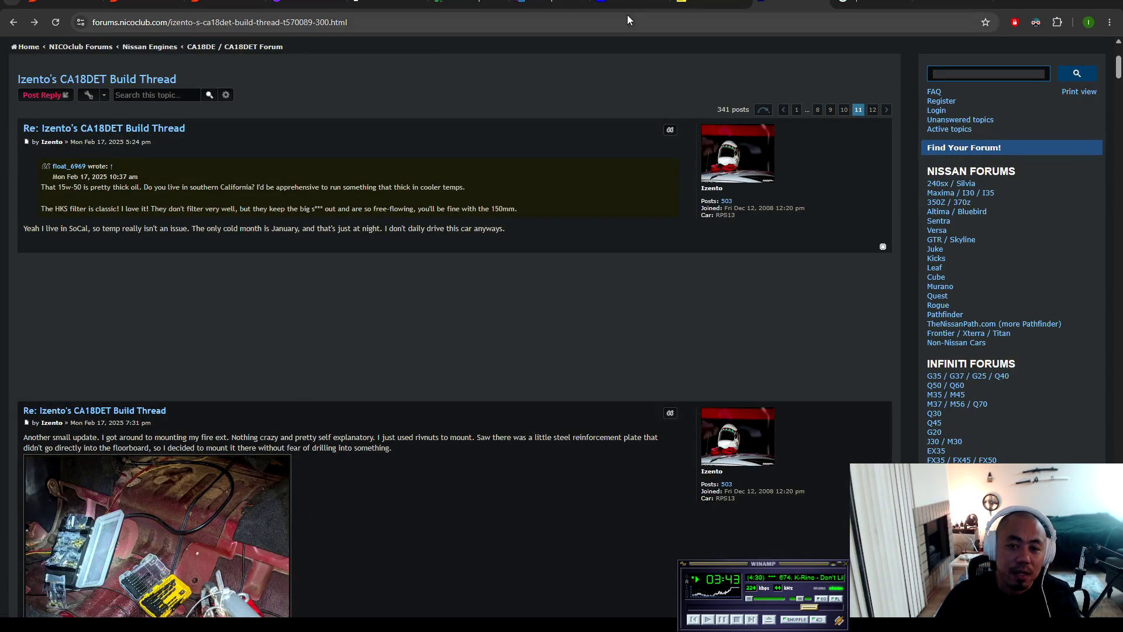
key("alt+Tab")
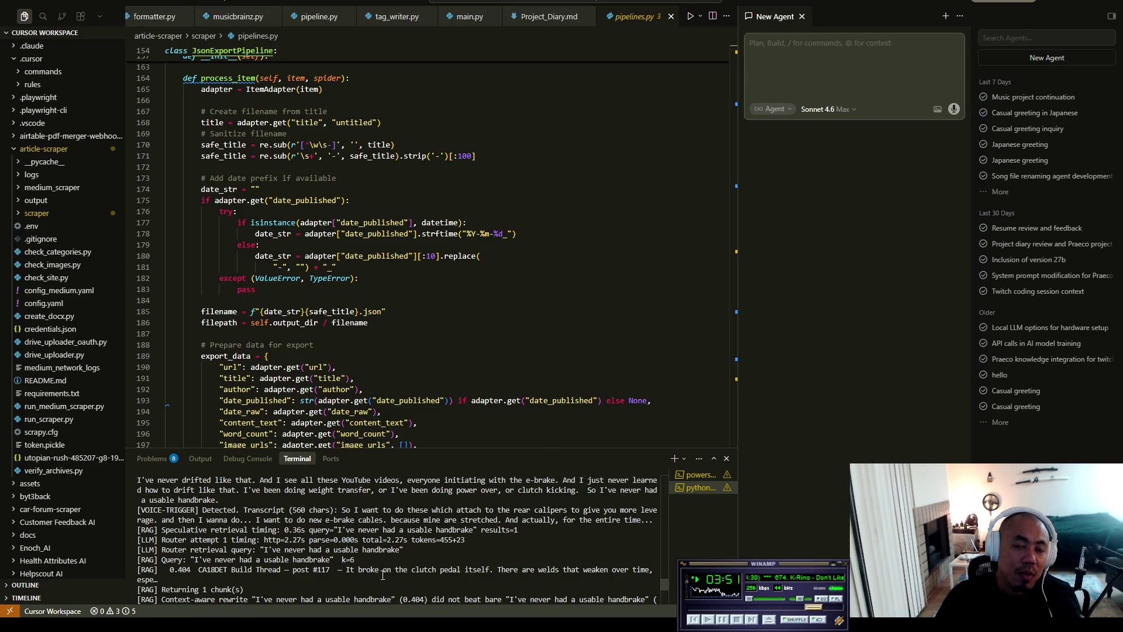
scroll(368, 555, "up", 4)
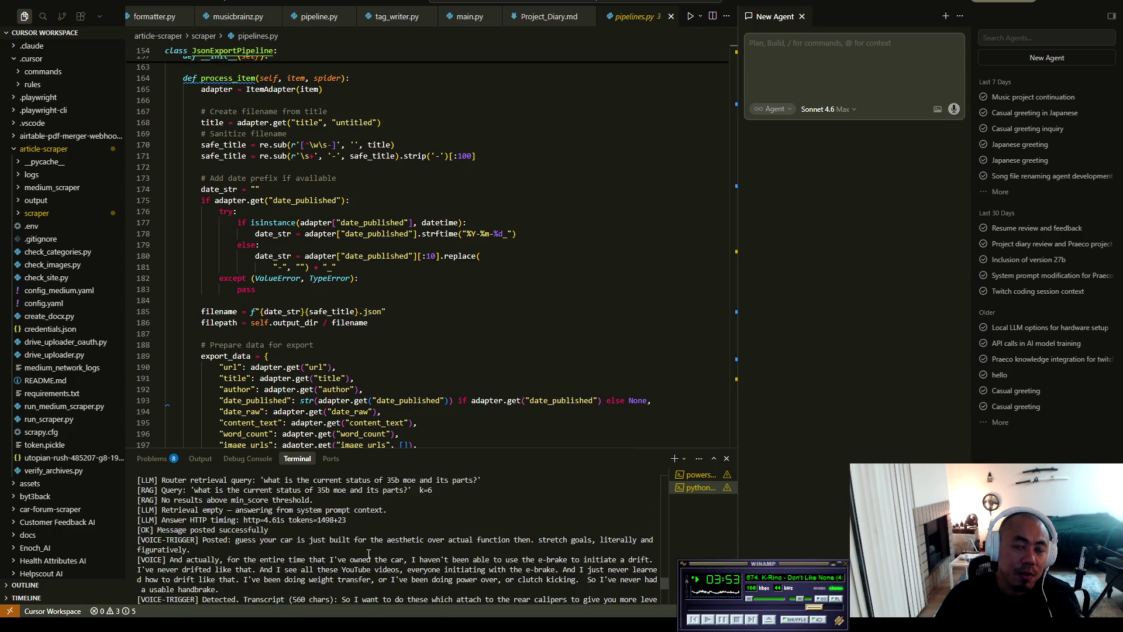
scroll(359, 561, "up", 4)
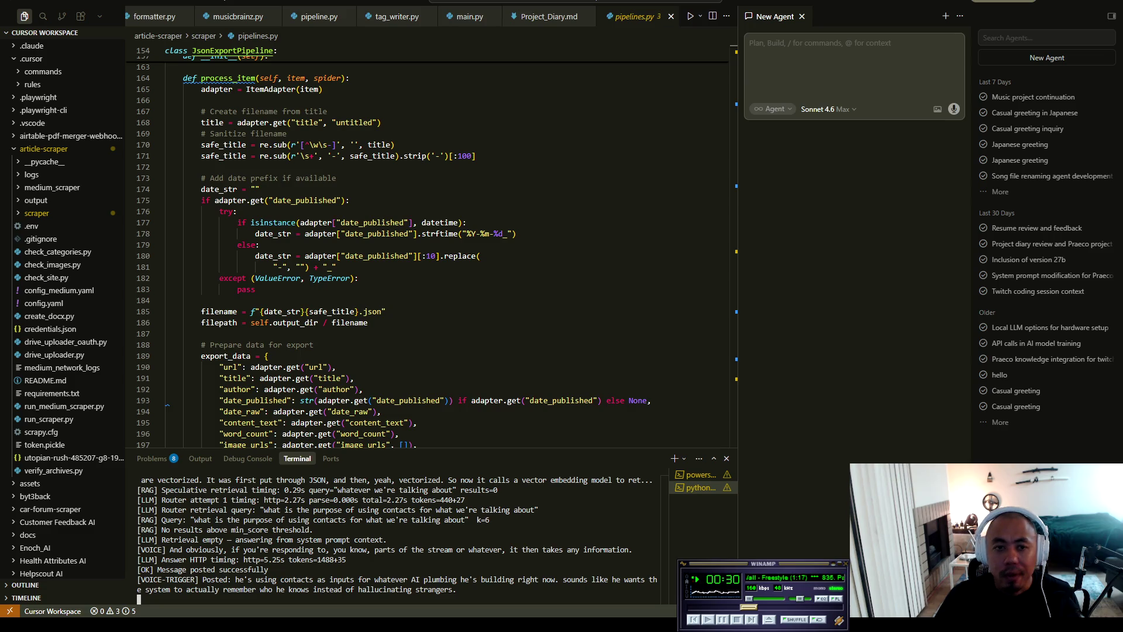
left_click_drag(175, 593, 319, 541)
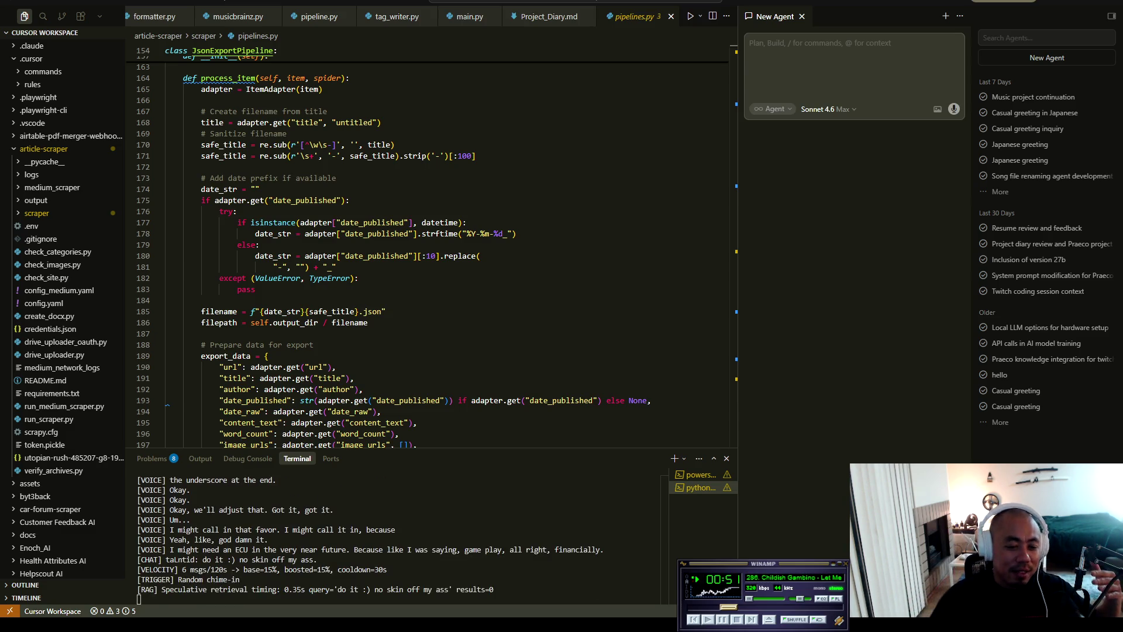
key("alt+Tab")
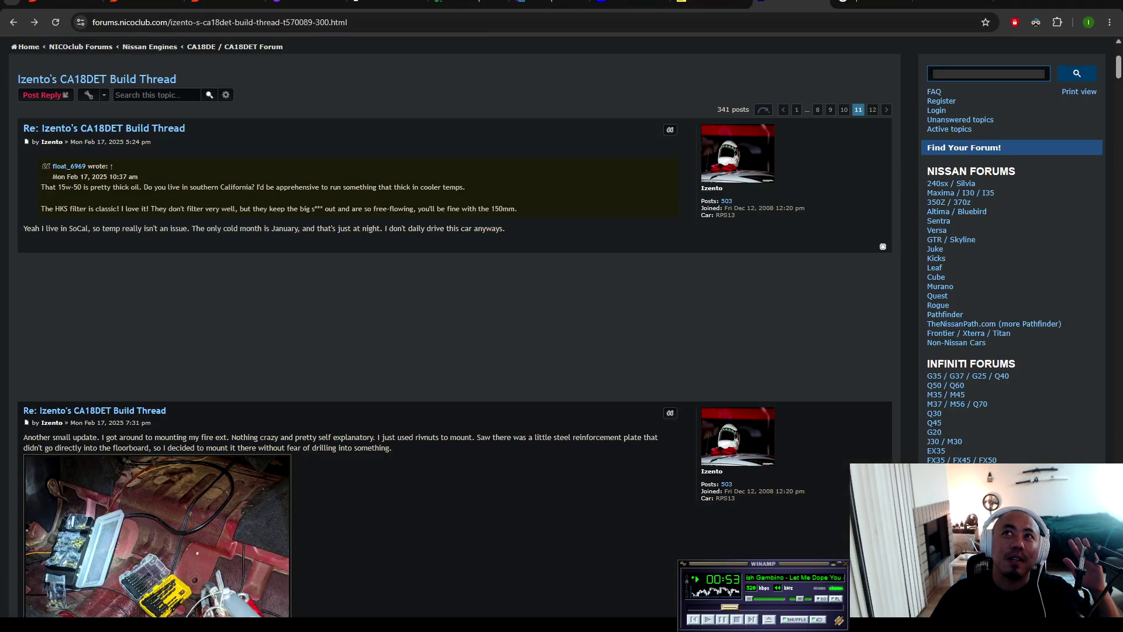
Step: Close the GKTech e-brake extenders, Haltech and rotary parts tabs
key("ctrl+Tab")
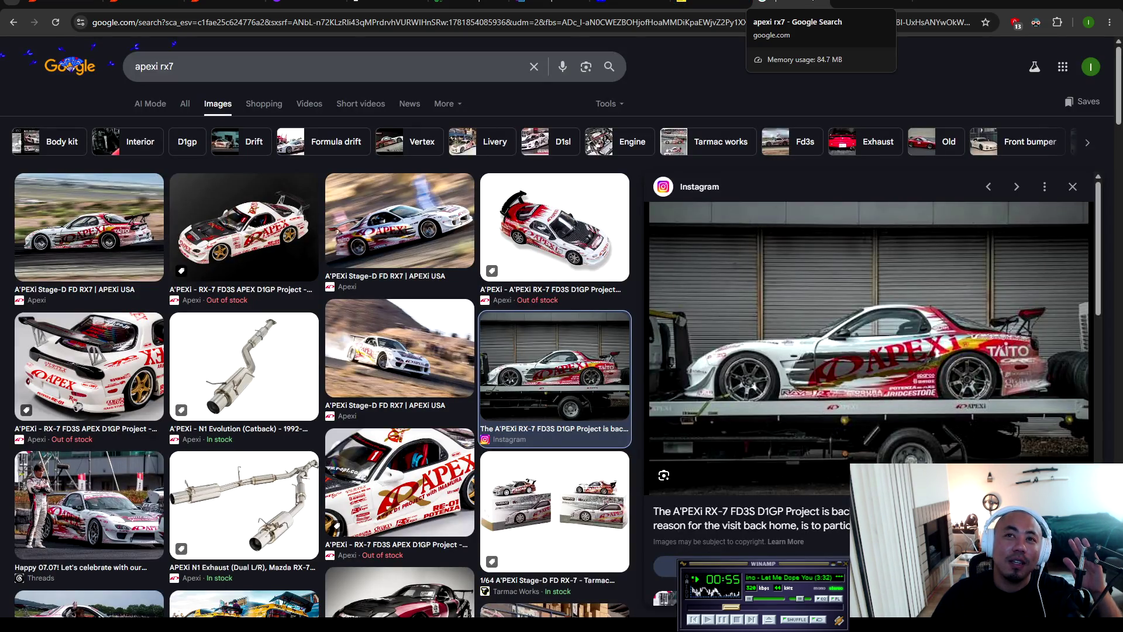
left_click(800, 5)
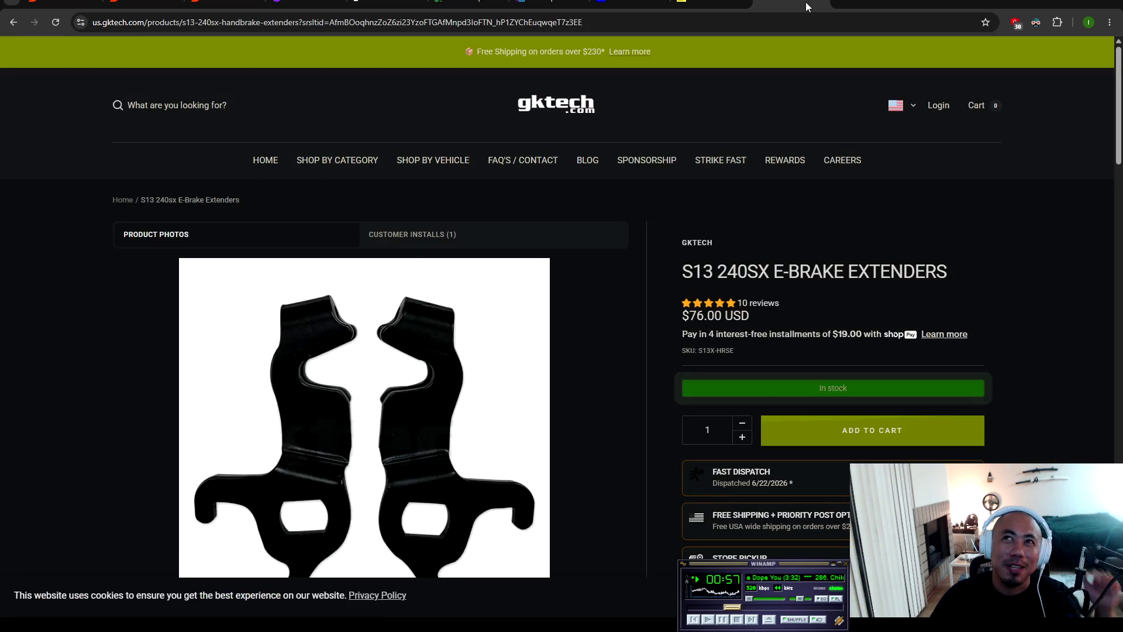
key("ctrl+w")
key("ctrl+w")
key("ctrl+w")
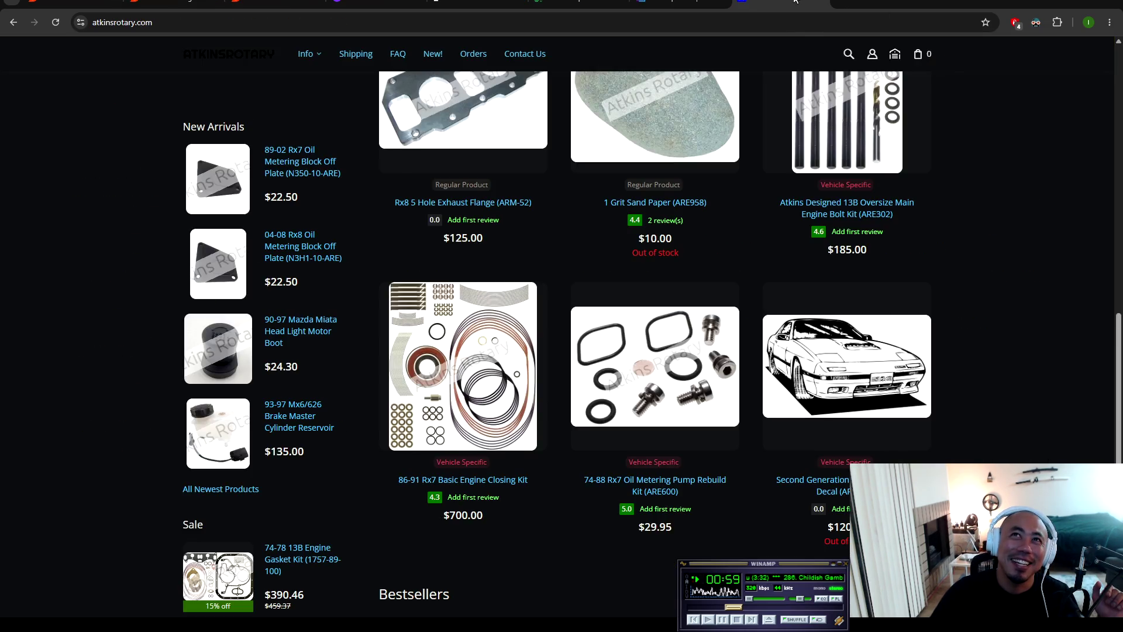
key("ctrl+w")
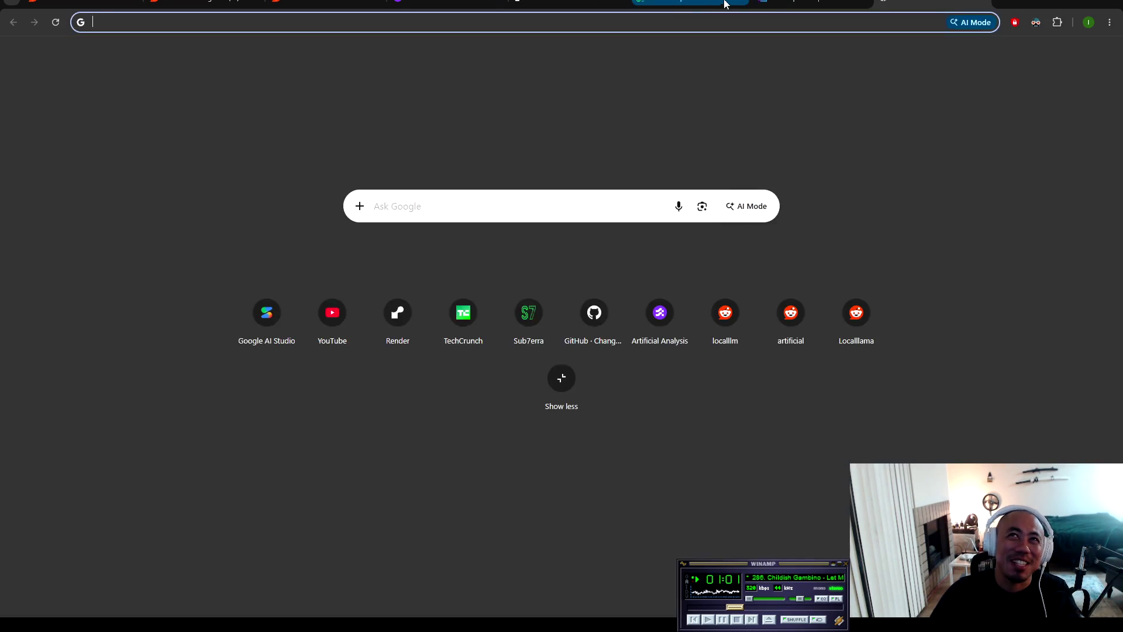
Step: Search Google for 'gr86'
left_click(696, 26)
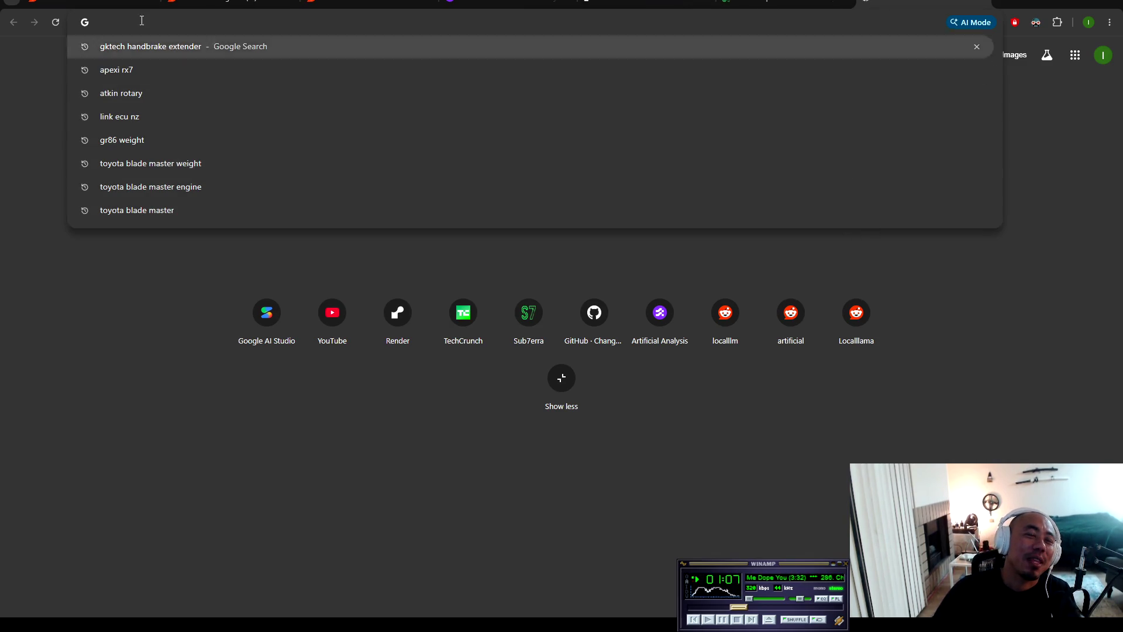
left_click(20, 151)
left_click(185, 29)
type("gr86")
key("Delete")
key("Return")
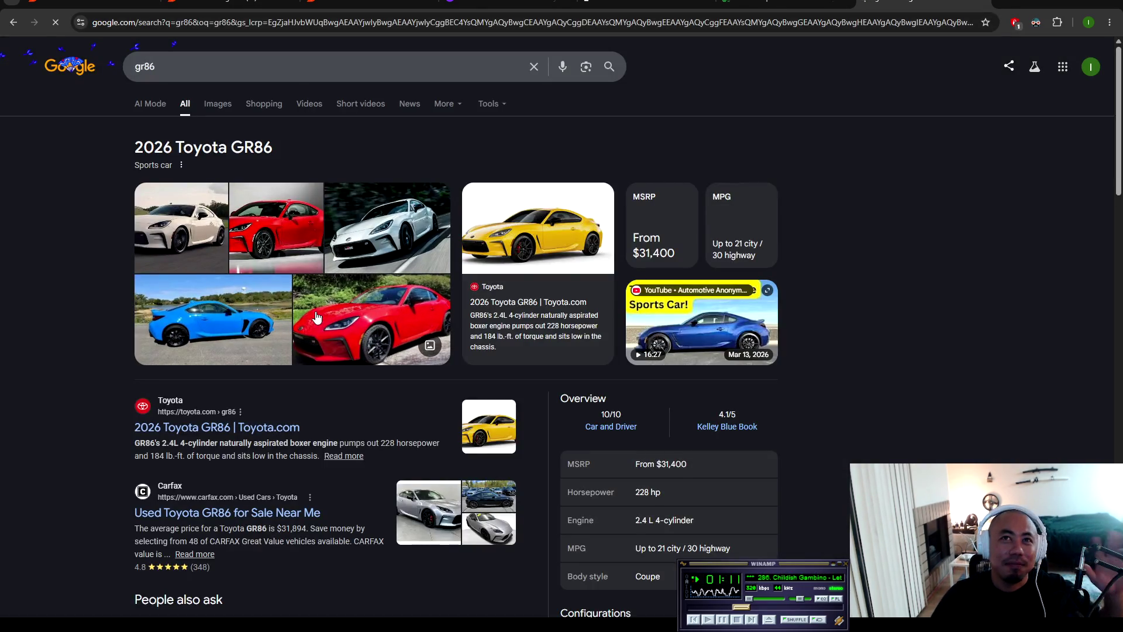
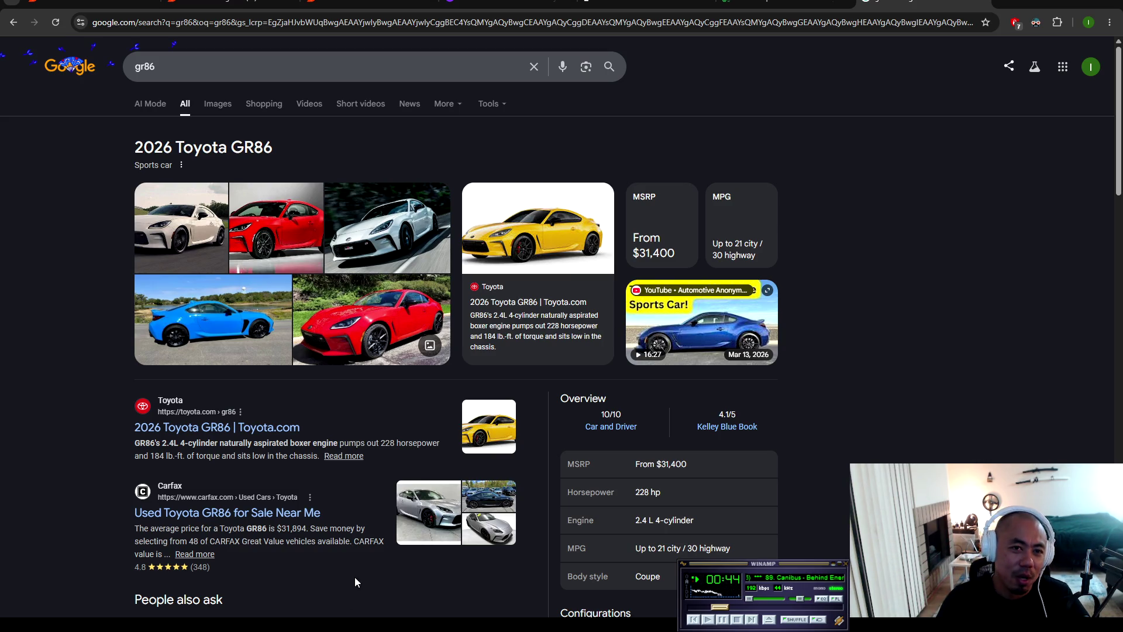
Step: After reviewing the GR86 results, search Google for 'fruit ninja'
mouse_move(134, 141)
left_mouse_down()
mouse_move(153, 176)
mouse_move(3, 263)
mouse_move(106, 124)
mouse_move(193, 148)
mouse_move(702, 380)
mouse_move(749, 342)
mouse_move(202, 146)
mouse_move(380, 293)
mouse_move(819, 608)
left_mouse_up()
left_click(840, 454)
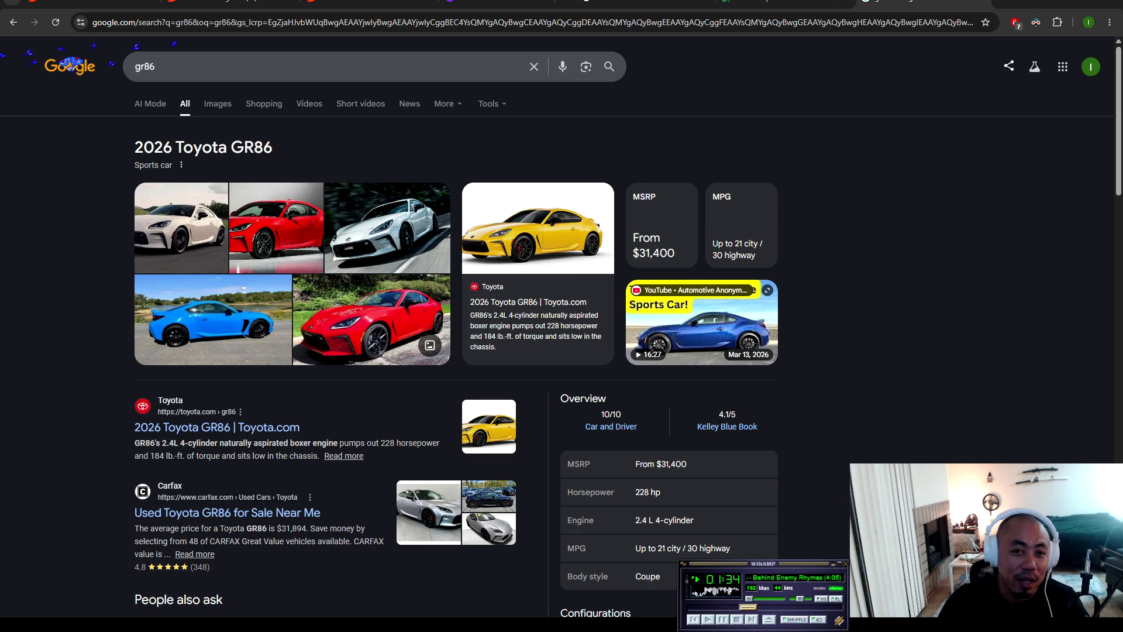
left_click(204, 72)
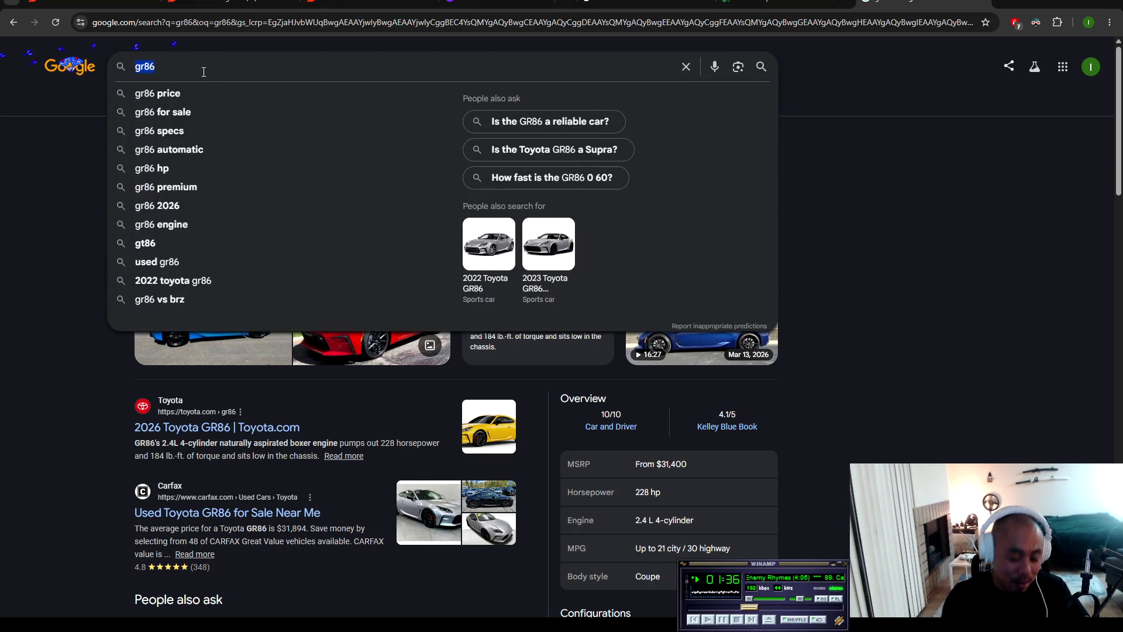
type("fruit ninja")
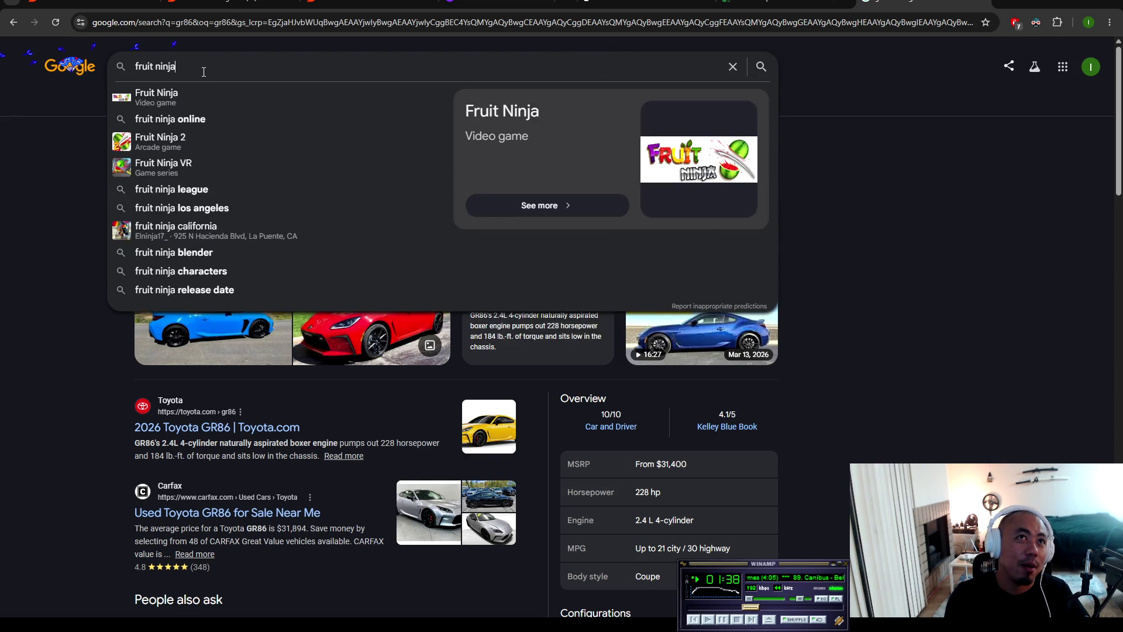
key("Return")
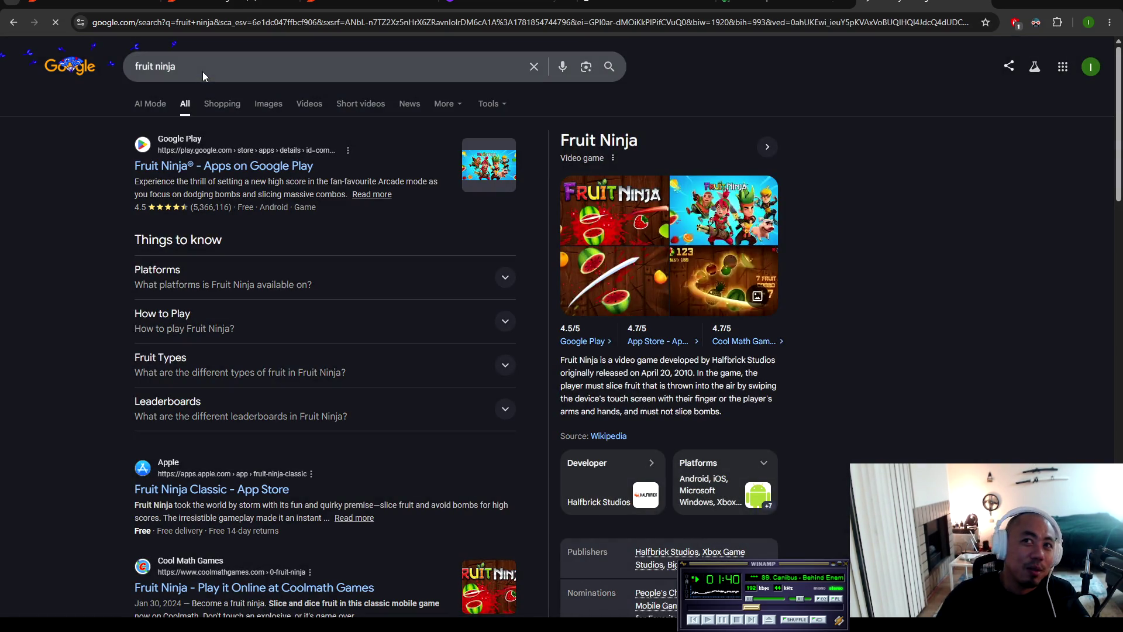
Step: Refine the query to 'wii fruit ninja release date' and read the Wikipedia snippet
left_click(202, 72)
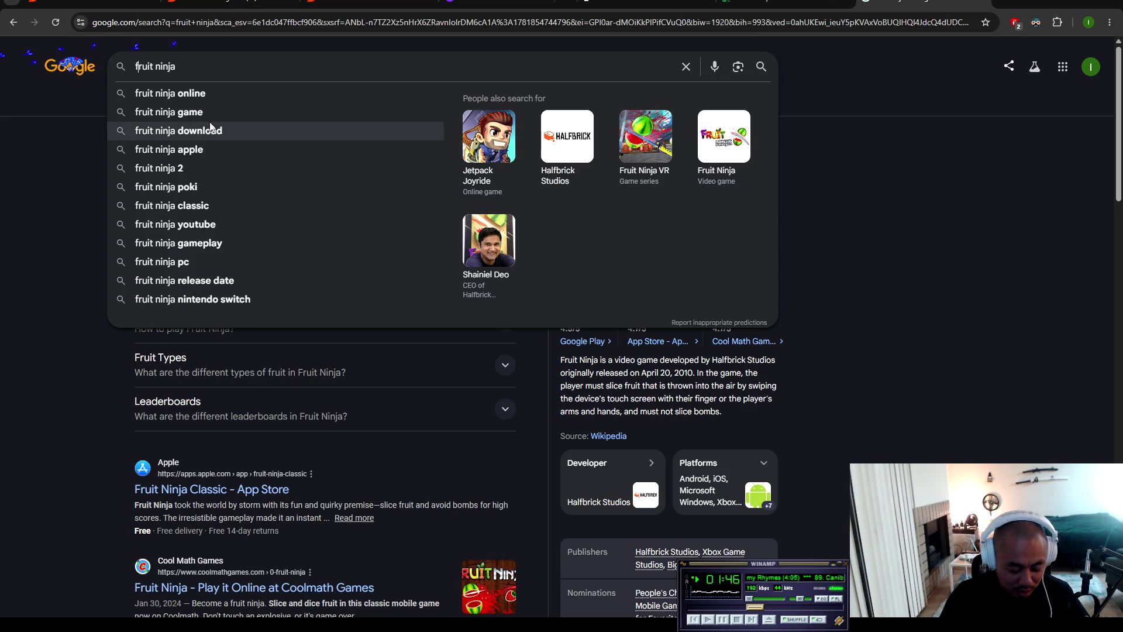
type("wii")
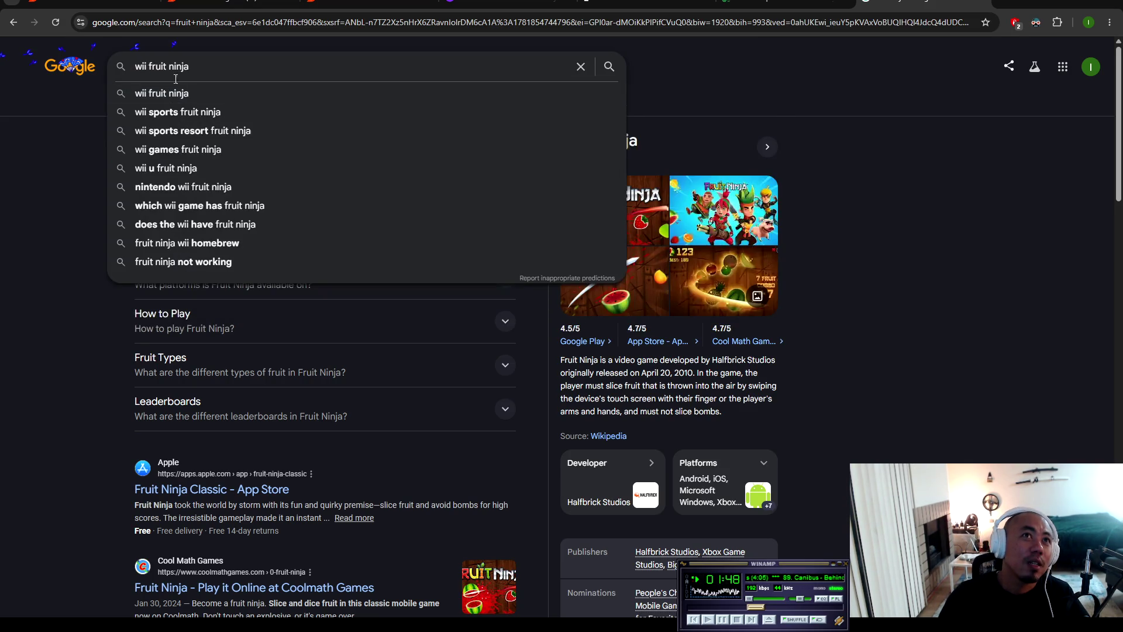
left_click(192, 65)
type("rele")
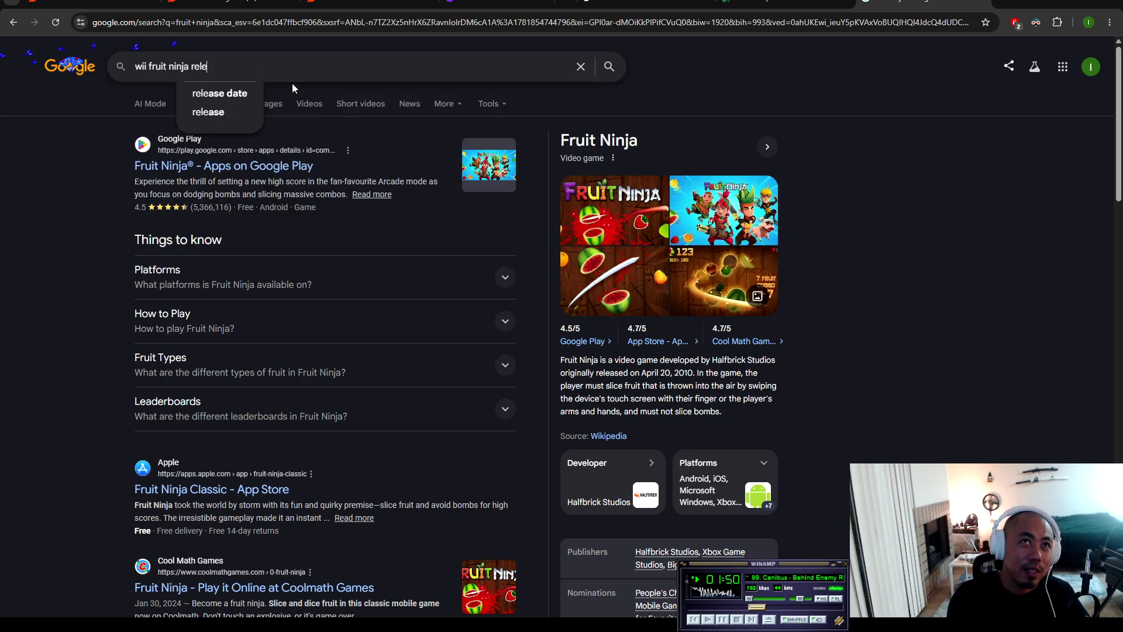
type("ase date")
key("Return")
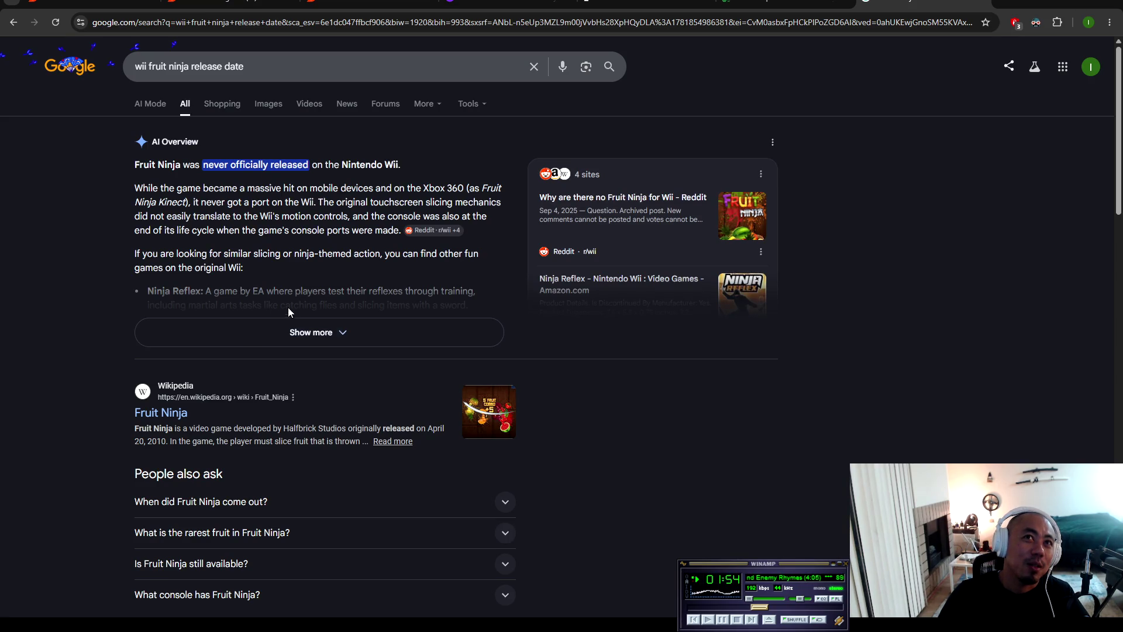
left_click_drag(134, 443, 288, 442)
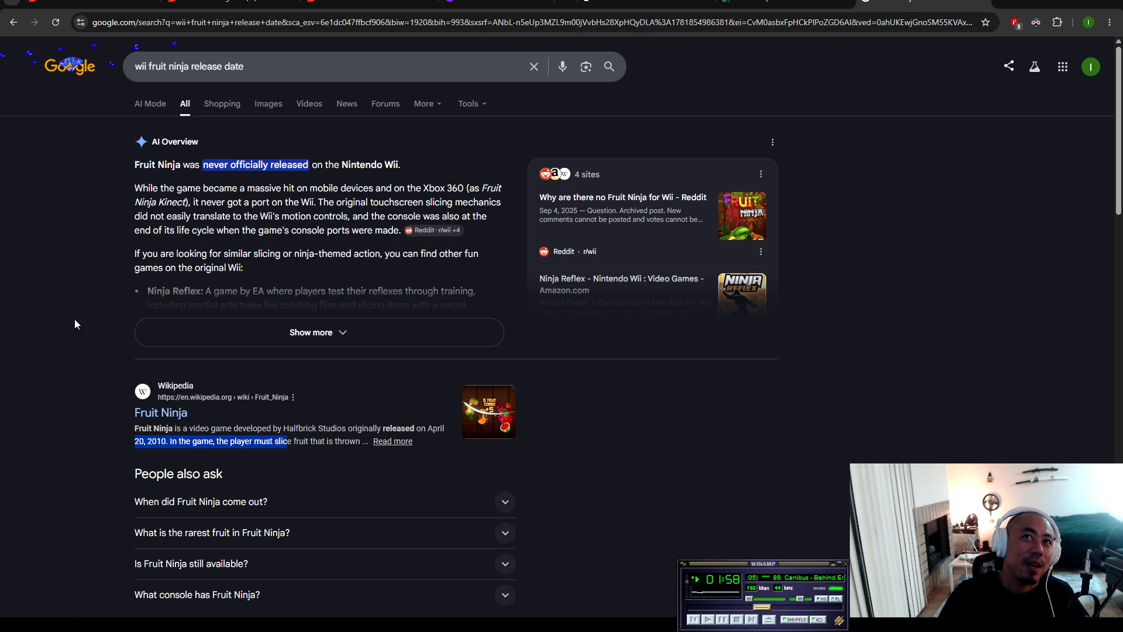
left_click(148, 68)
Step: Remove 'wii' to search 'fruit ninja release date' and expand the AI Overview's release dates
key("BackSpace")
key("BackSpace")
key("BackSpace")
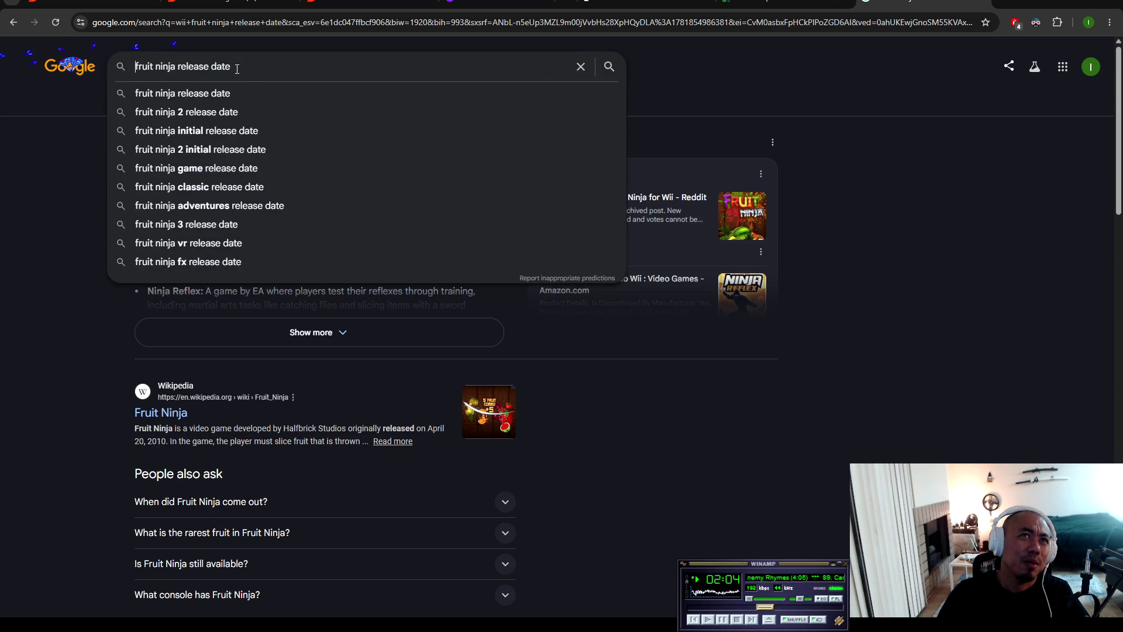
key("Return")
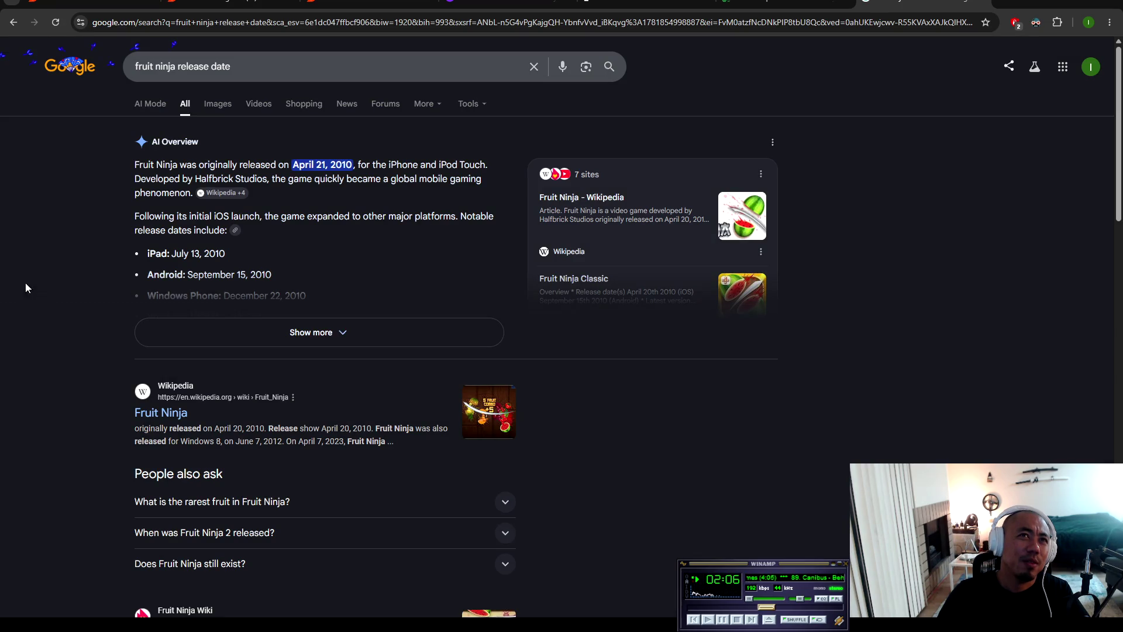
left_click(282, 333)
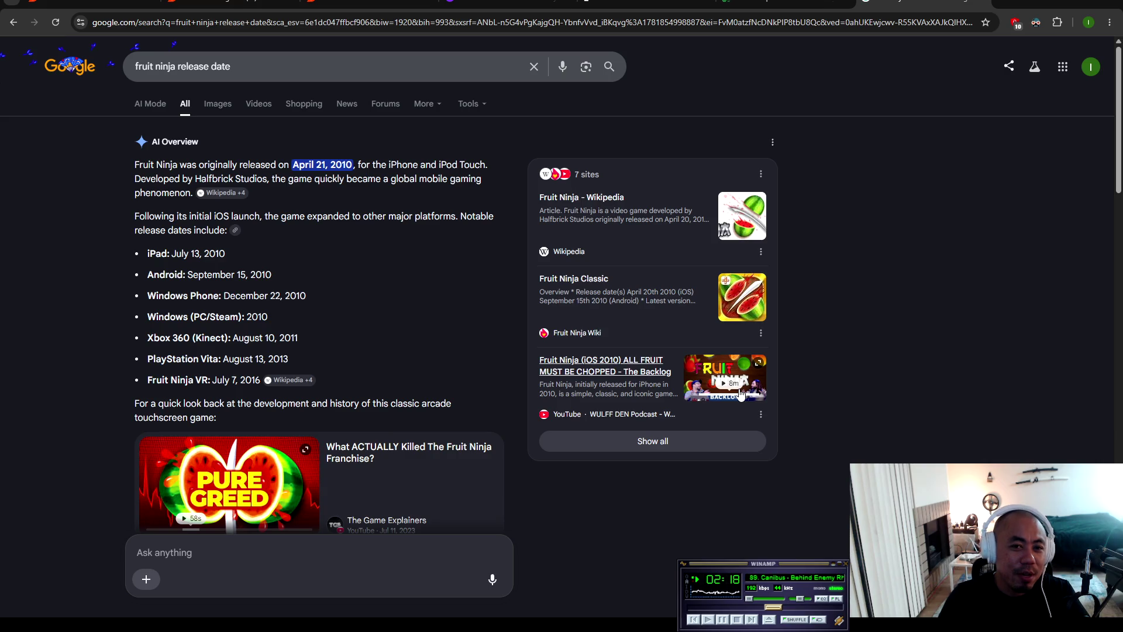
left_click(298, 76)
Step: Replace the query with 'pax west' and view its image results
key("ctrl+a")
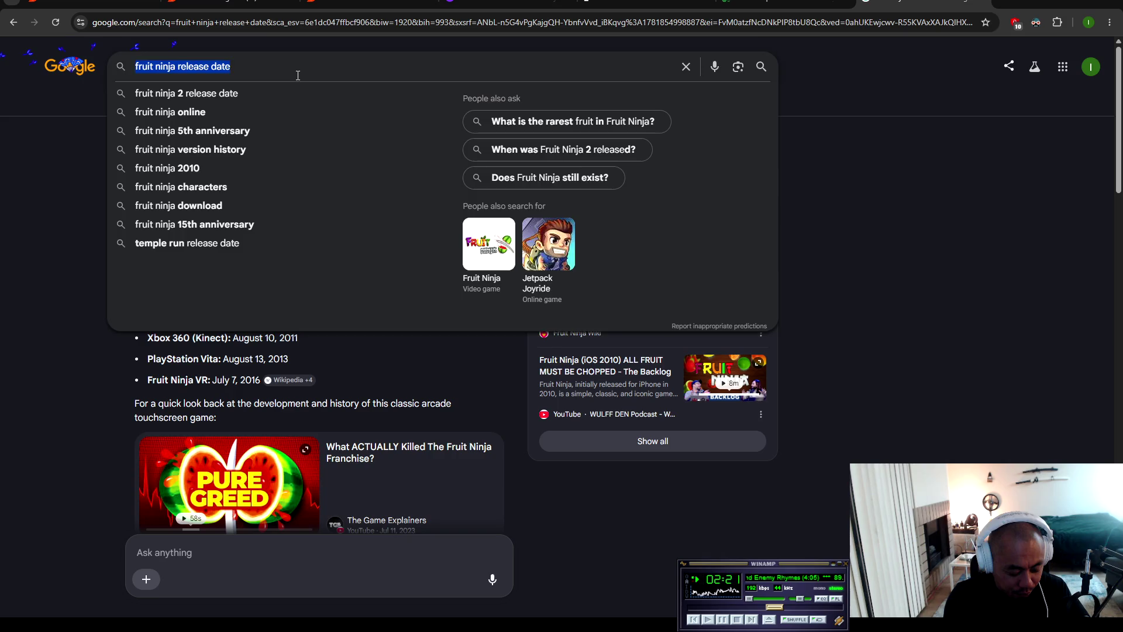
type("pax west")
key("Return")
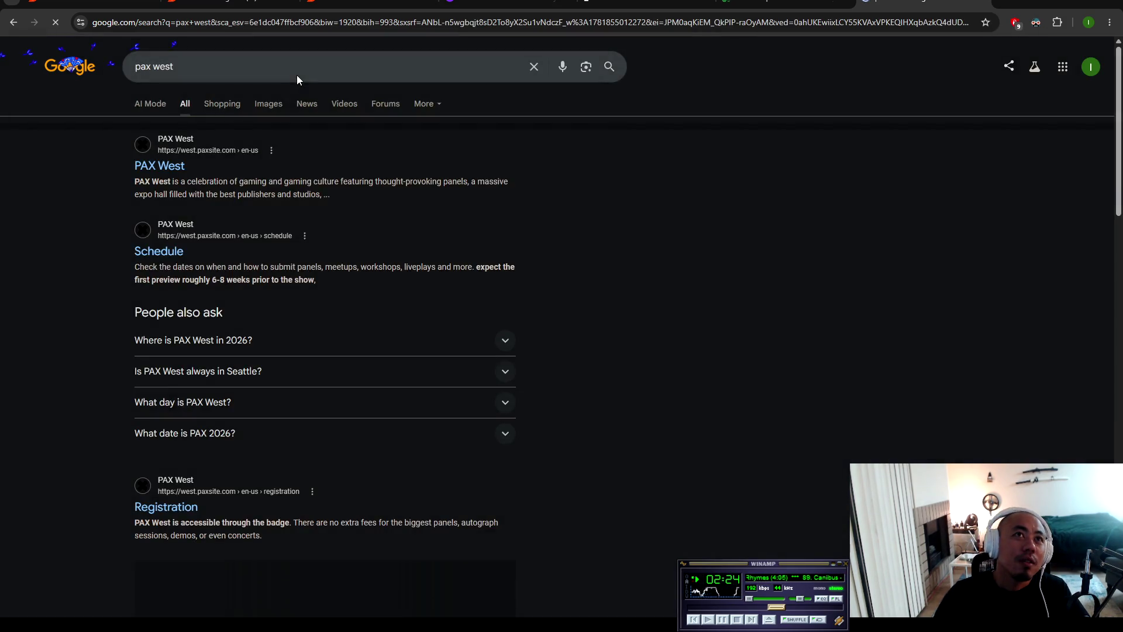
left_click(268, 104)
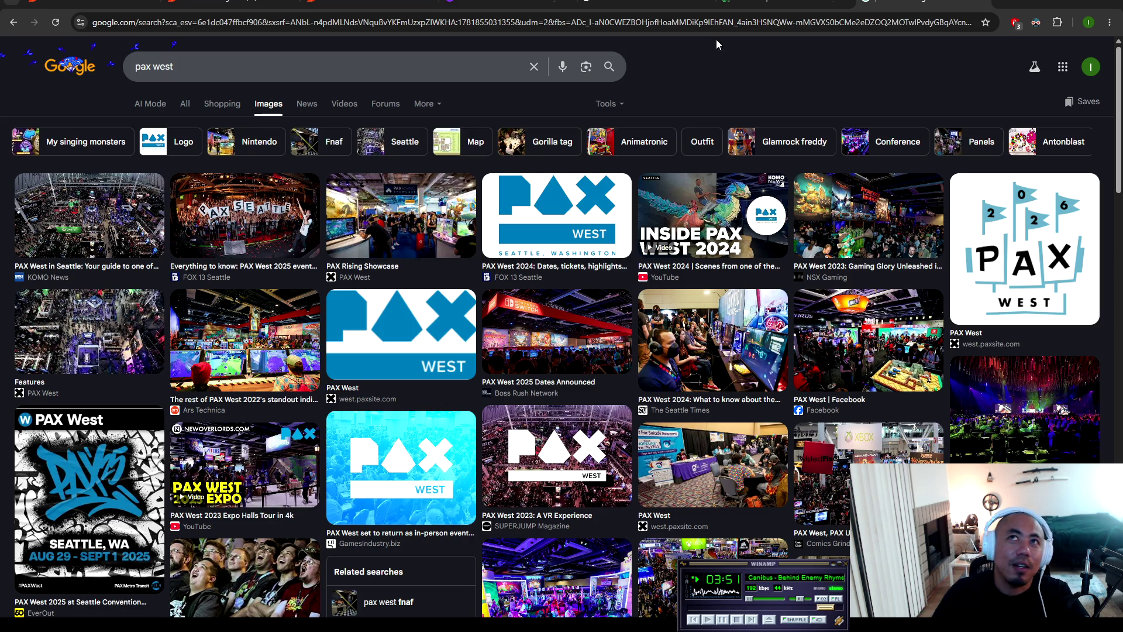
Step: Go back through the earlier searches to the gr86 results page
left_click(10, 22)
left_click(11, 22)
left_click(10, 24)
left_click(9, 26)
left_click(8, 27)
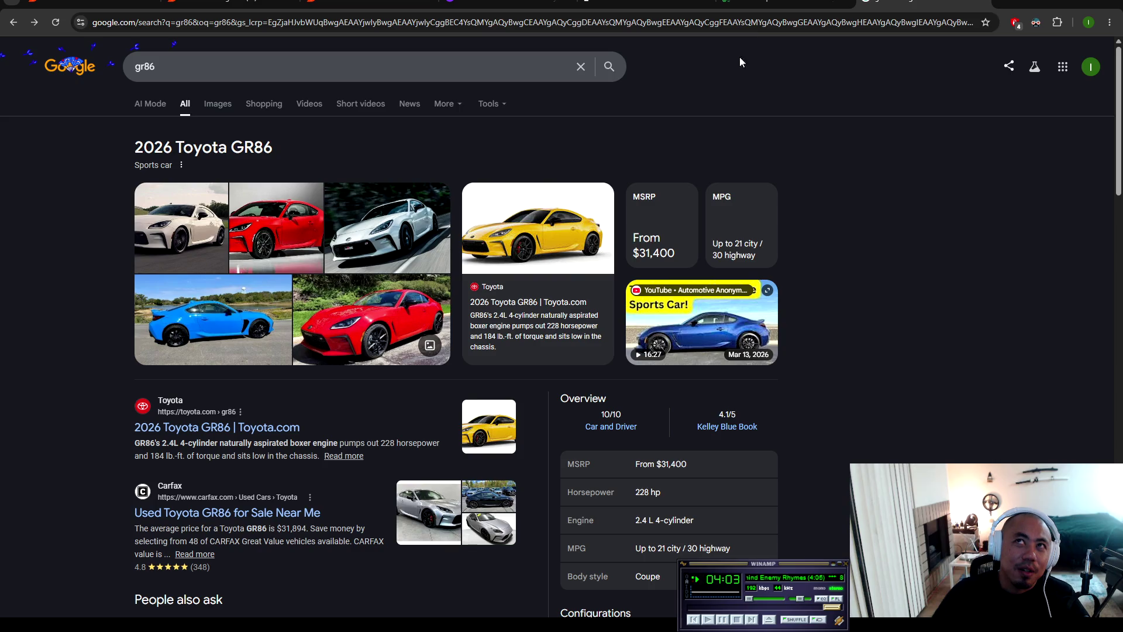
Step: Close the gr86 results tab, leaving the Sub7erra site's Implementations section showing
middle_click(868, 12)
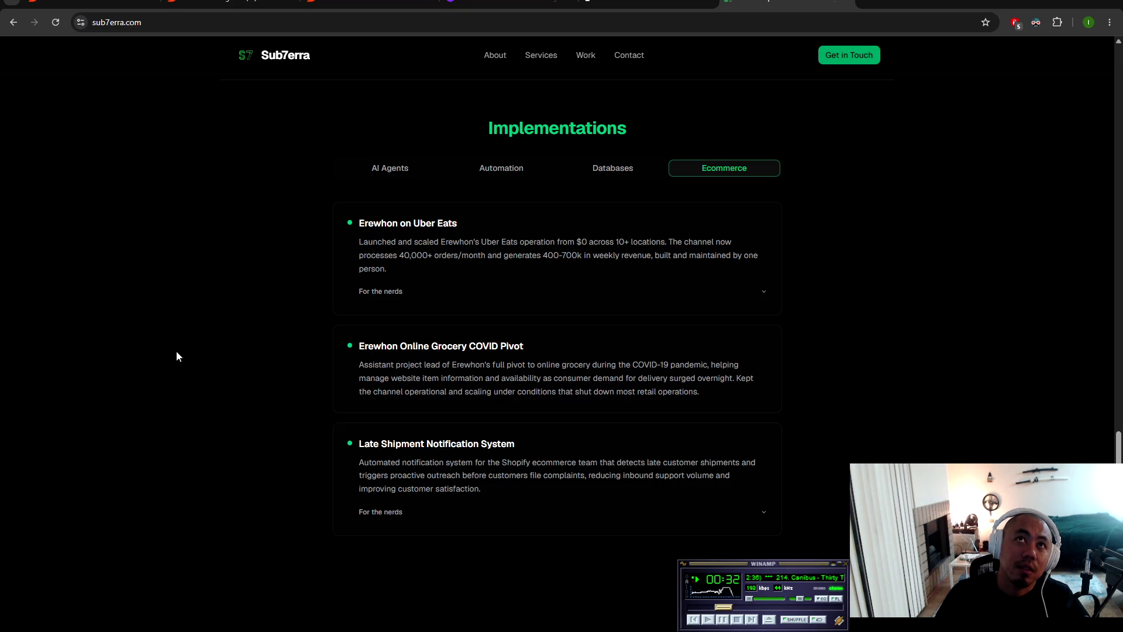
Step: Scroll up the Sub7erra page, then switch to sub7erra.com's Render outbound bandwidth metrics
scroll(425, 240, "up", 6)
scroll(314, 196, "up", 18)
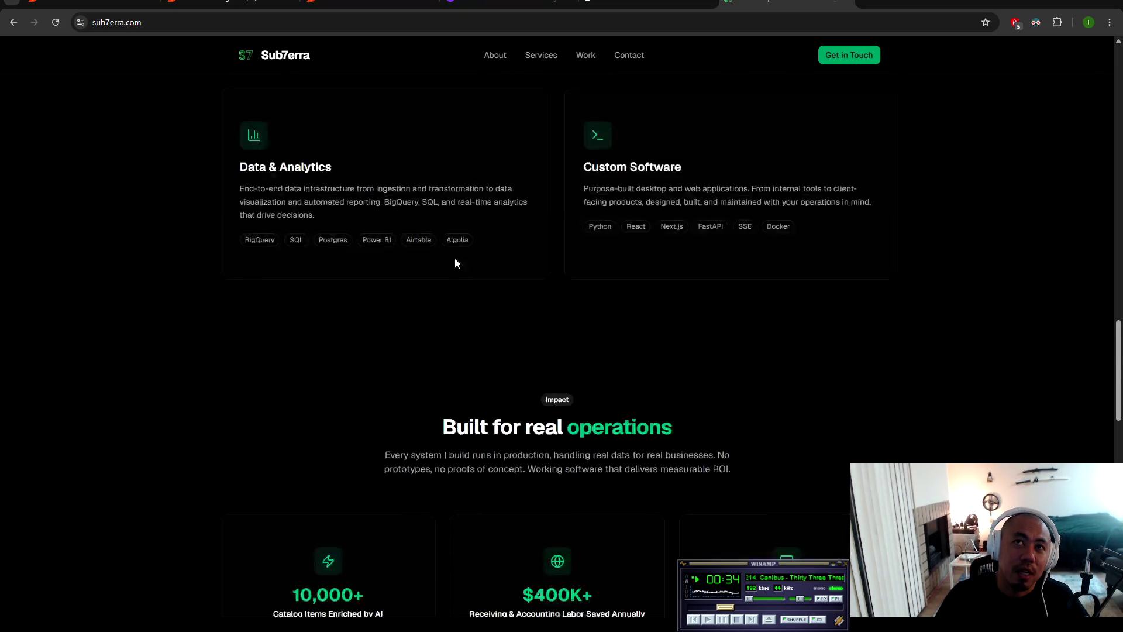
scroll(532, 263, "up", 9)
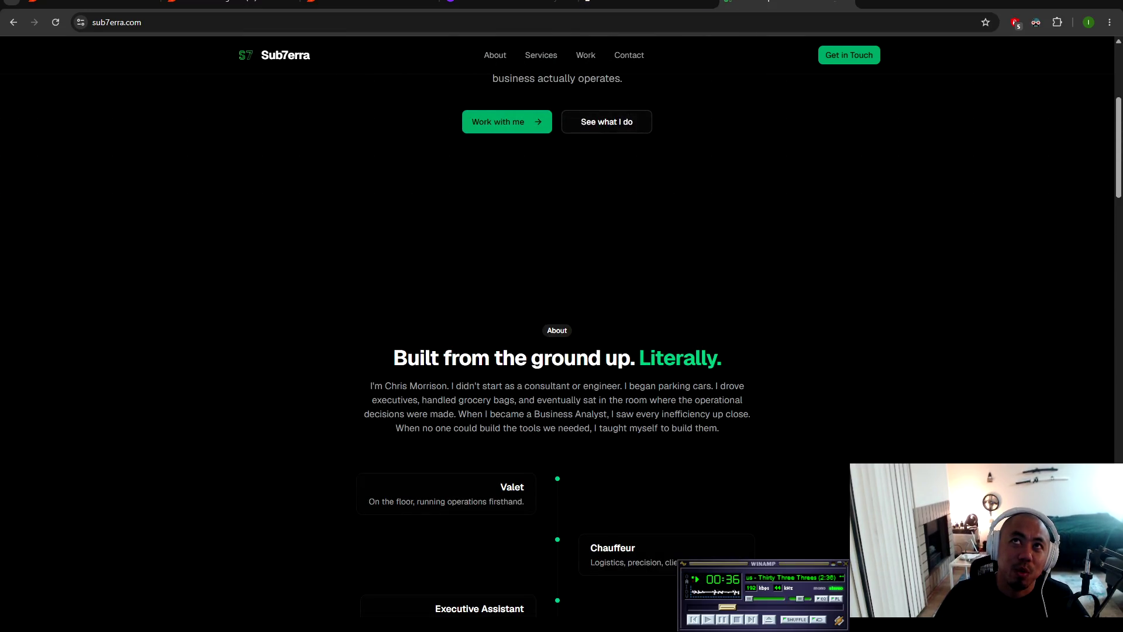
left_click(369, 2)
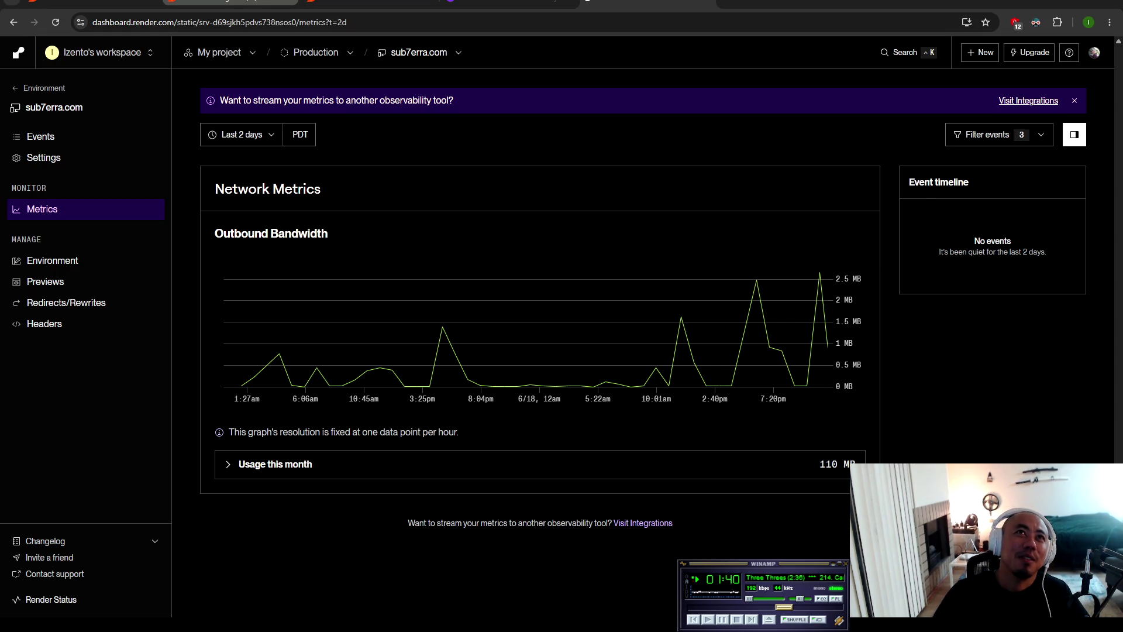
Step: Go to the Reddit tab and close the enlarged intelligence-versus-cost chart
left_click(91, 3)
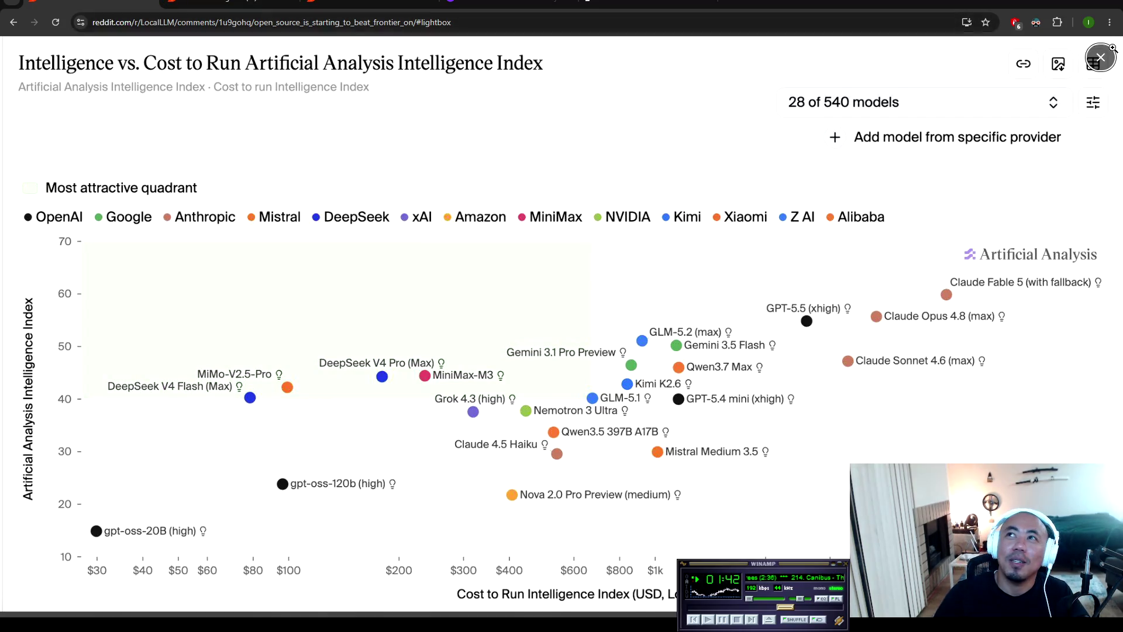
left_click(1112, 47)
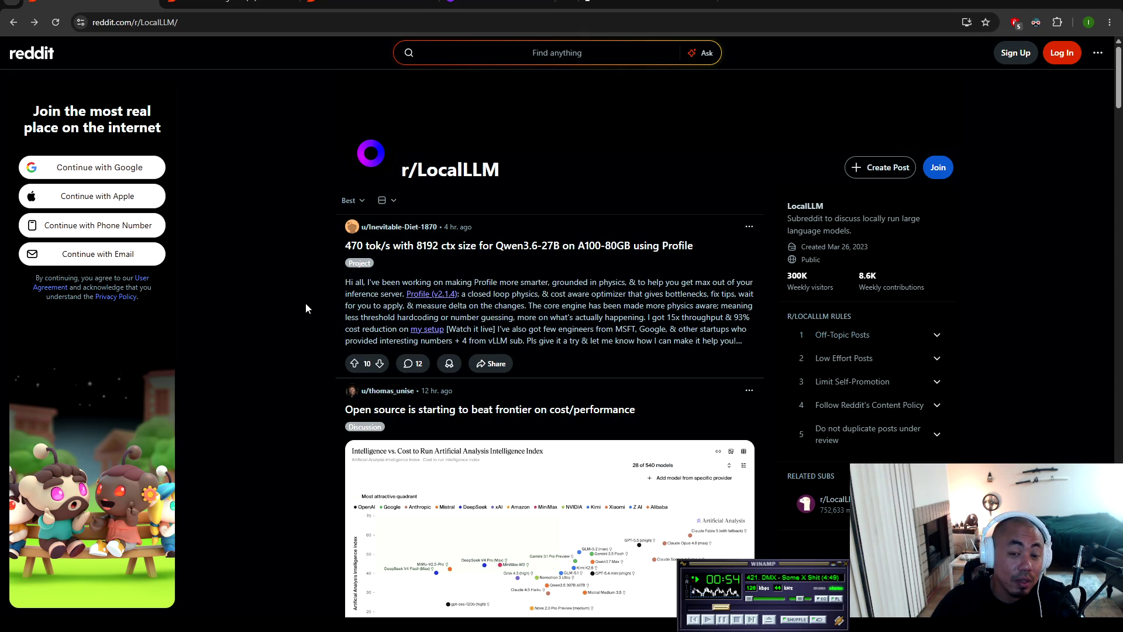
scroll(305, 301, "down", 5)
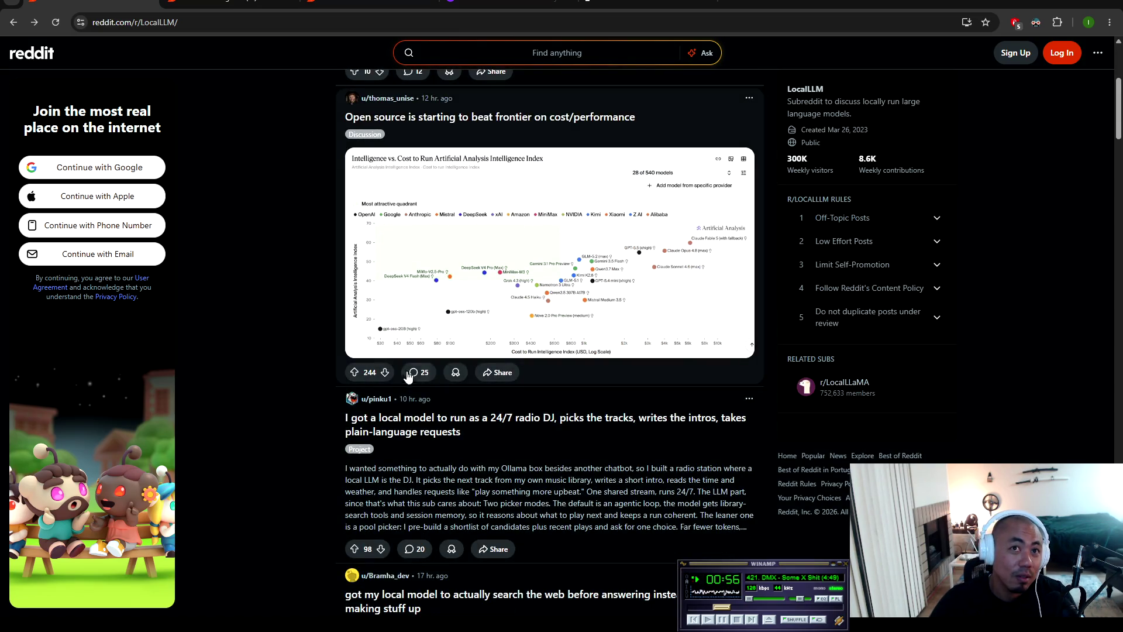
scroll(295, 366, "down", 1)
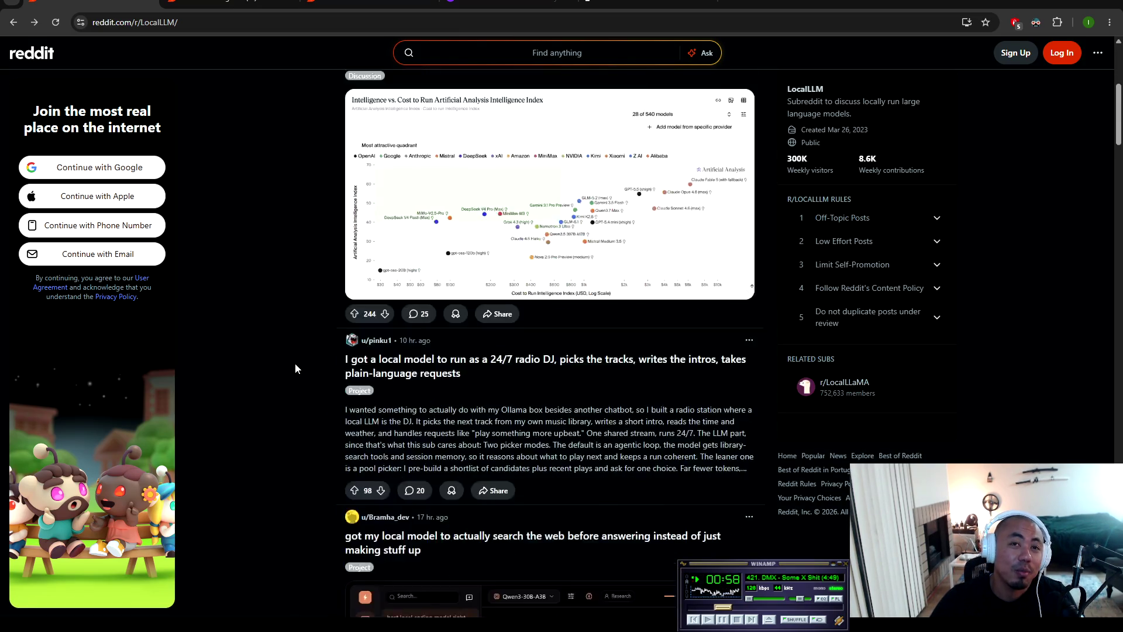
scroll(295, 367, "down", 2)
scroll(297, 365, "down", 3)
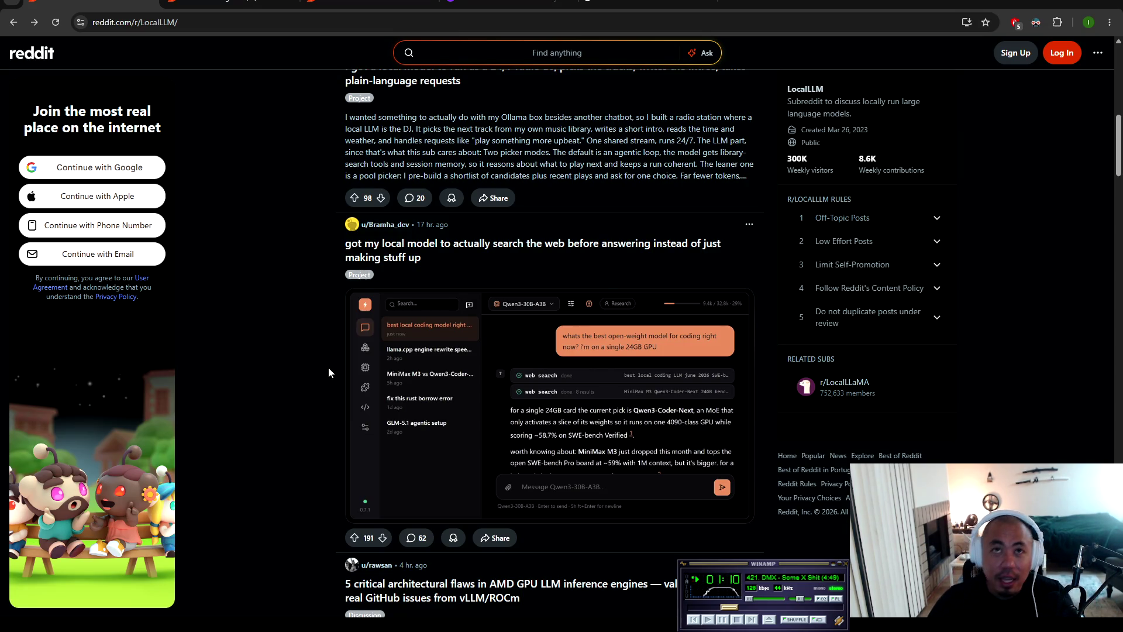
scroll(284, 364, "down", 1)
scroll(271, 378, "up", 1)
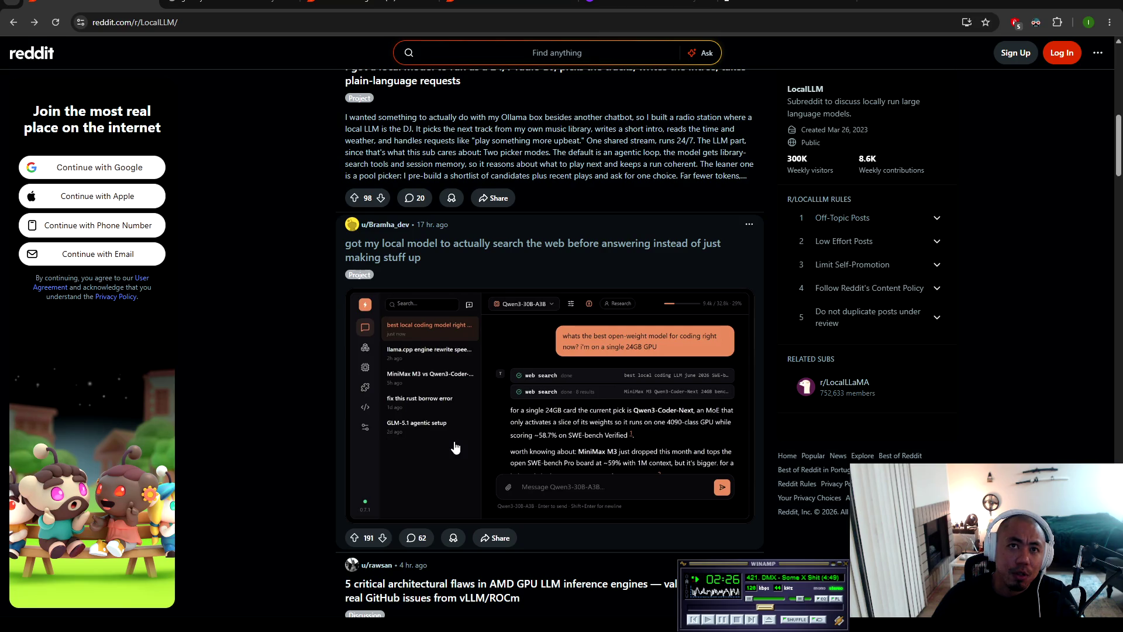
left_click(390, 385)
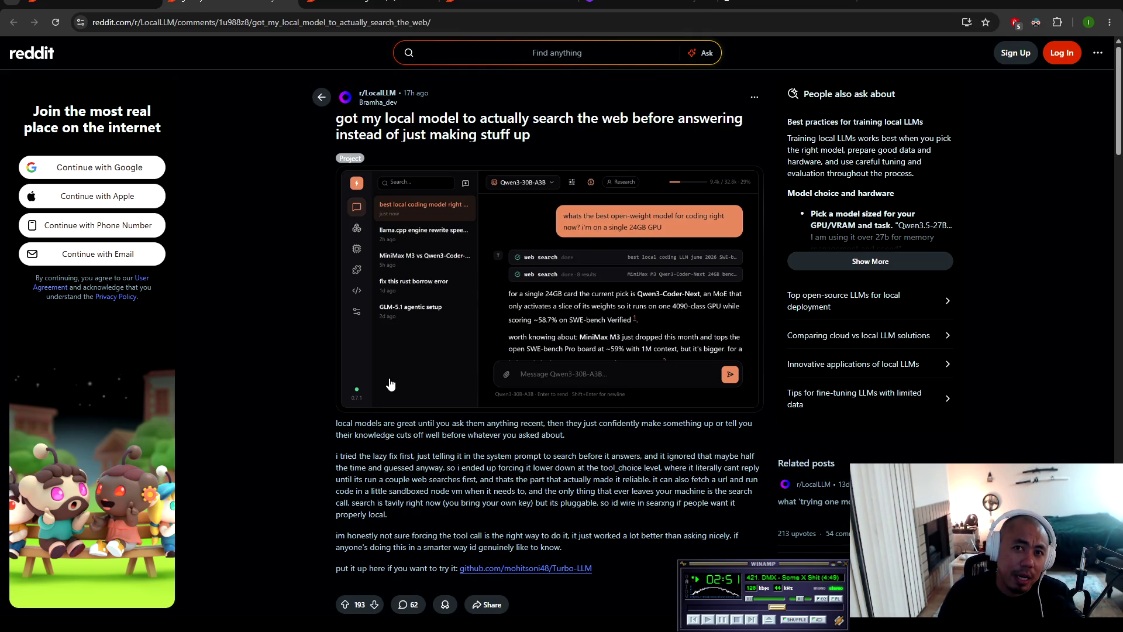
Step: Glance at the r/LocalLLM feed tab, then return to the web-search post
key("ctrl+Page_Up")
key("ctrl+Page_Down")
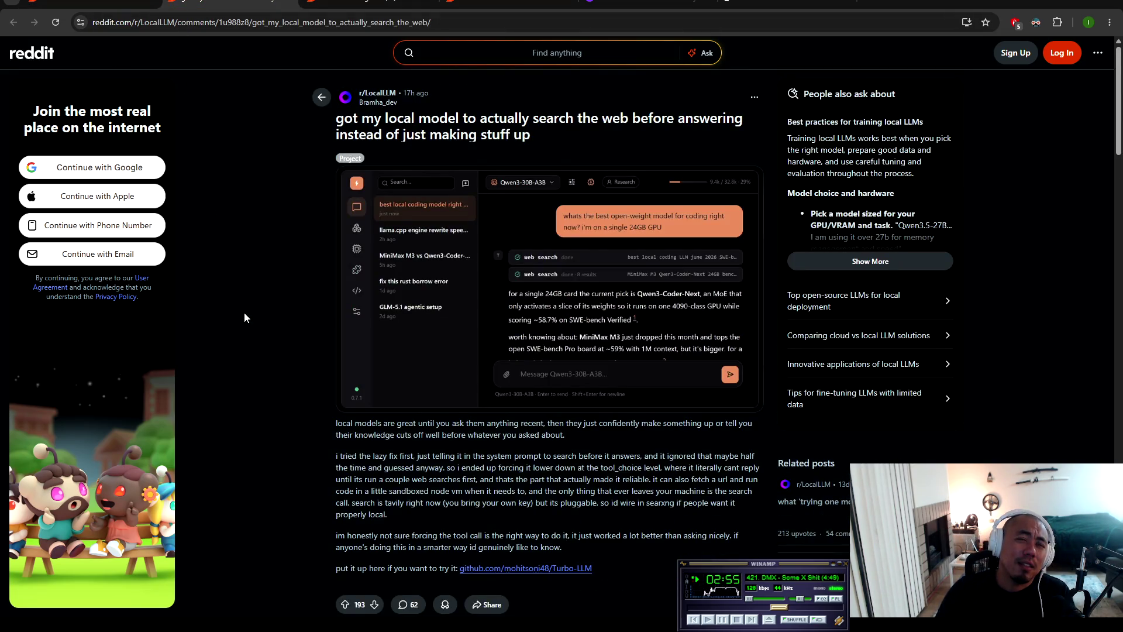